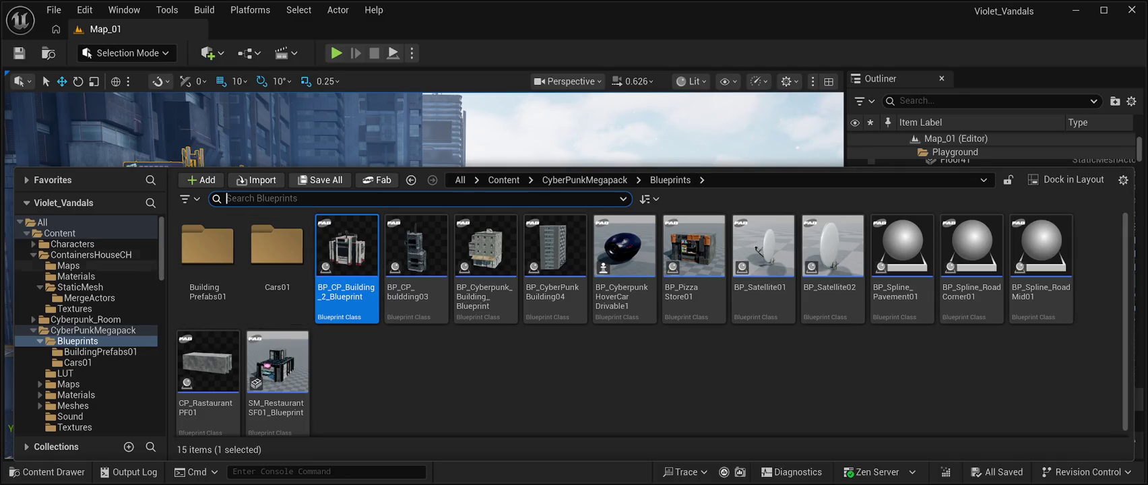
- Open the BuildingPrefabs01 folder and browse through its 68 building blueprints
{"action": "double_click", "coordinate": [208, 253]}
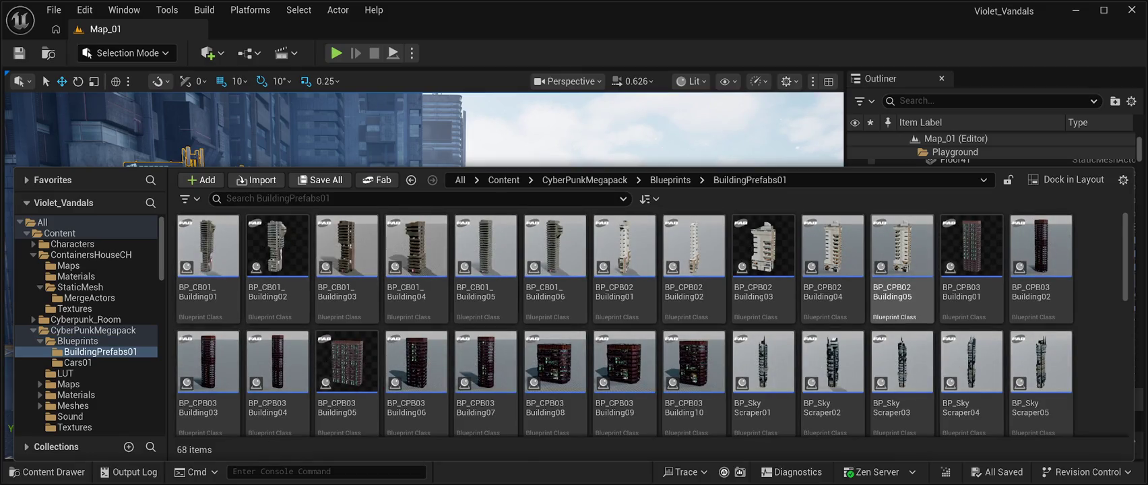
{"action": "scroll", "coordinate": [901, 270], "scroll_direction": "down", "scroll_amount": 3}
{"action": "scroll", "coordinate": [833, 331], "scroll_direction": "down", "scroll_amount": 1}
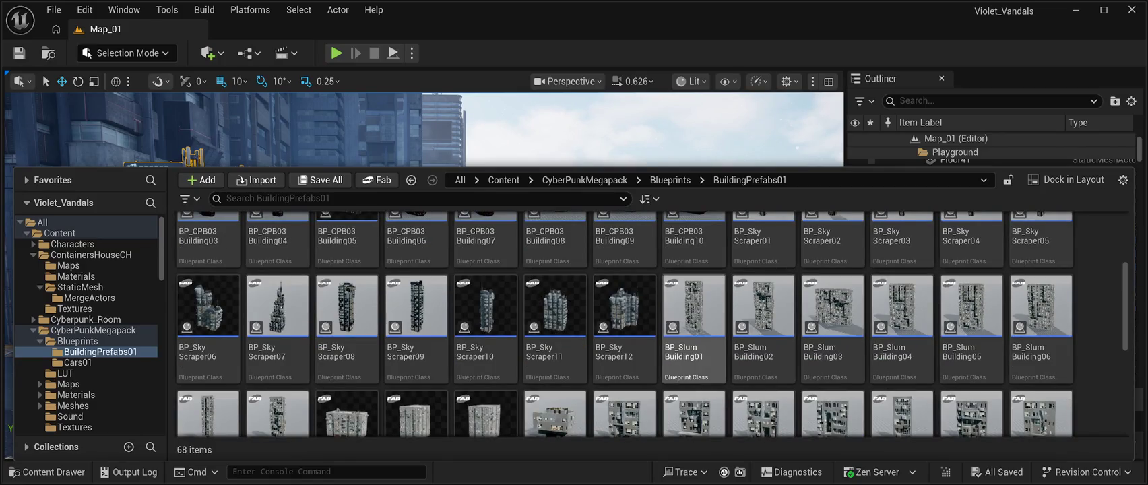
{"action": "scroll", "coordinate": [415, 303], "scroll_direction": "down", "scroll_amount": 2}
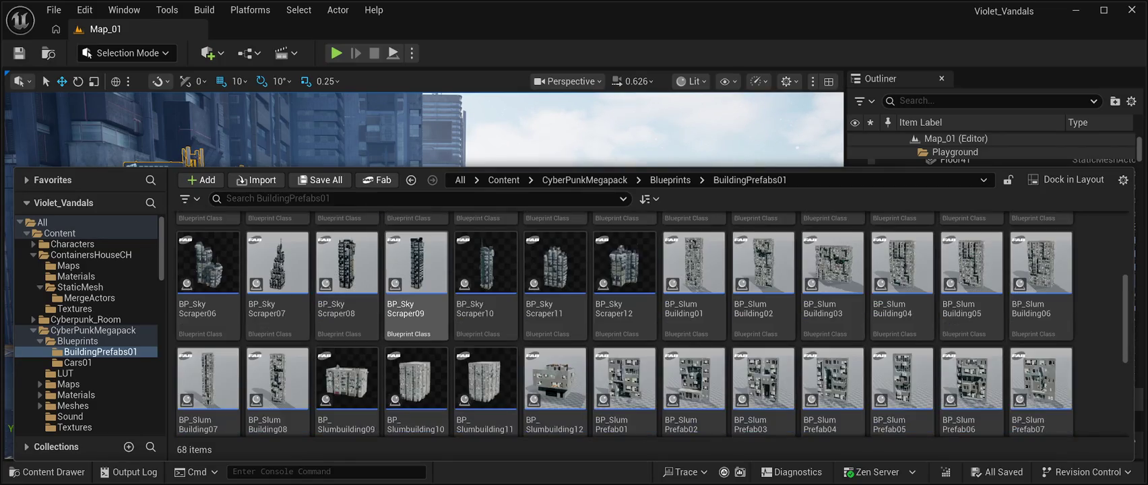
{"action": "scroll", "coordinate": [415, 304], "scroll_direction": "down", "scroll_amount": 1}
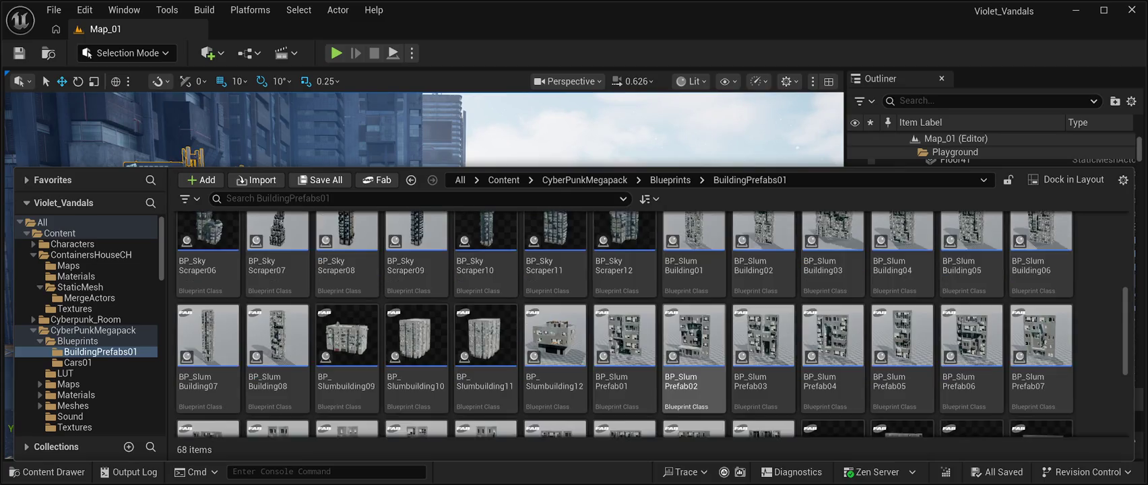
{"action": "scroll", "coordinate": [694, 270], "scroll_direction": "down", "scroll_amount": 5}
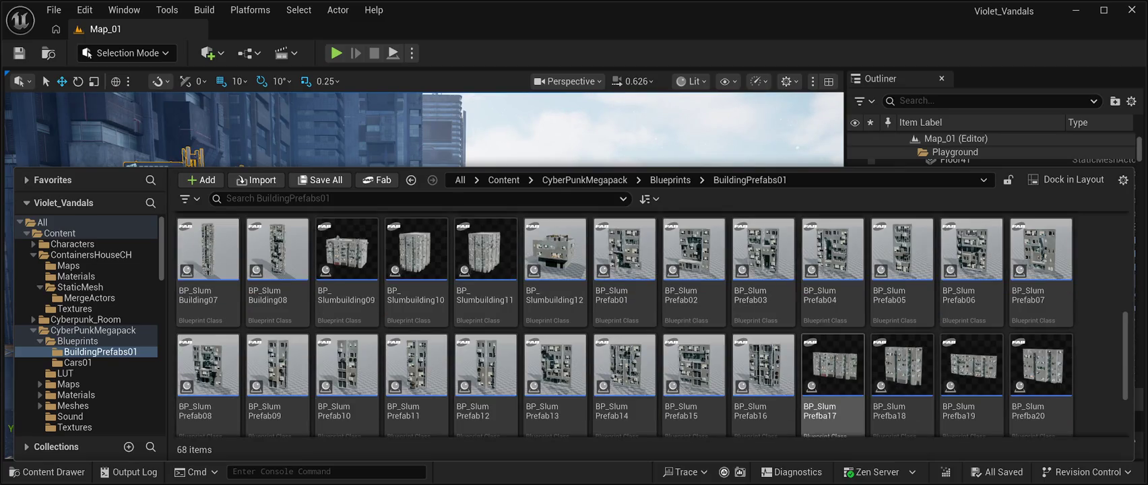
{"action": "scroll", "coordinate": [833, 377], "scroll_direction": "up", "scroll_amount": 16}
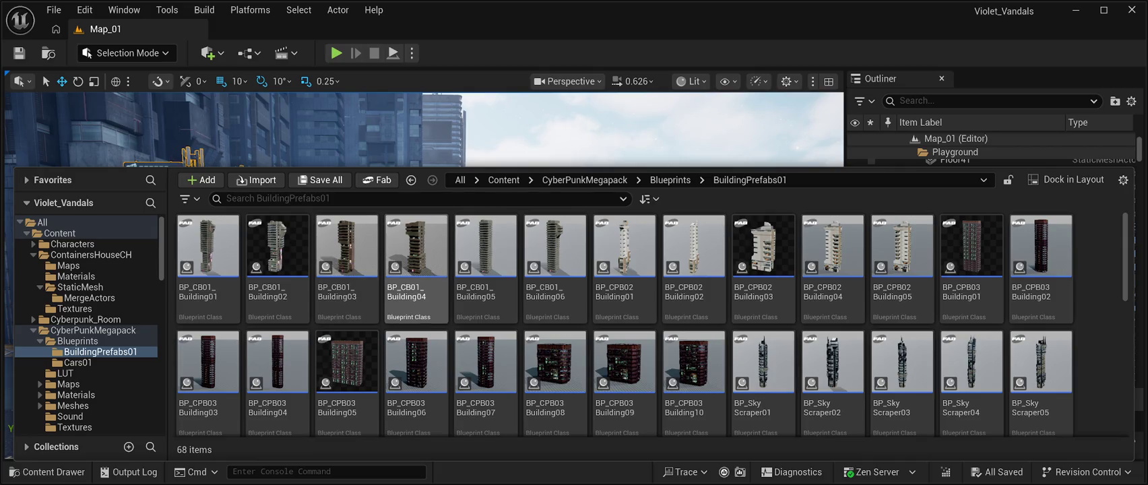
- Place BP_CB01_Building04 in Map_01 and rotate it -80 degrees beside the white-pillared building
{"action": "left_click", "coordinate": [416, 256]}
{"action": "mouse_move", "coordinate": [415, 256]}
{"action": "left_mouse_down"}
{"action": "mouse_move", "coordinate": [435, 172]}
{"action": "mouse_move", "coordinate": [514, 244]}
{"action": "left_mouse_up"}
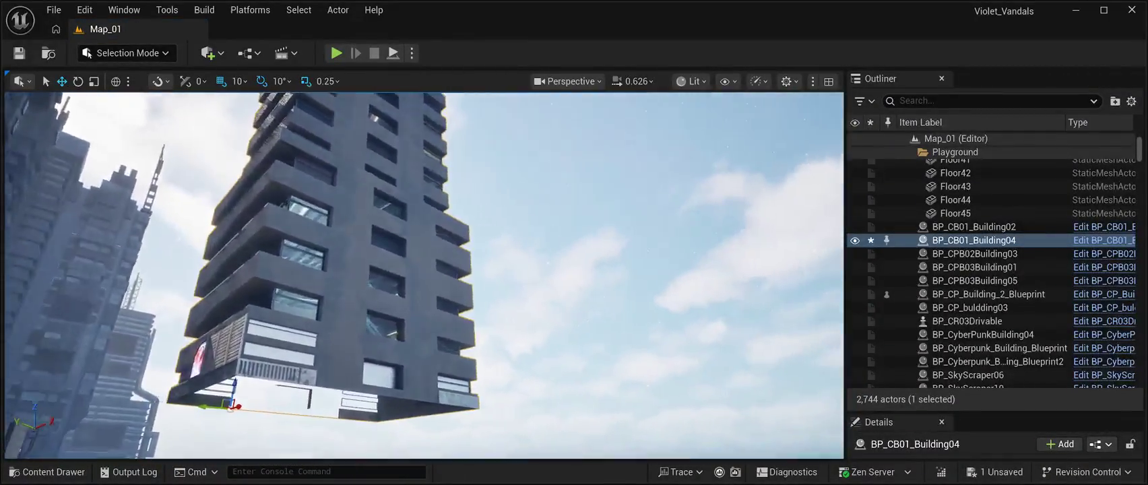
{"action": "key", "text": "f"}
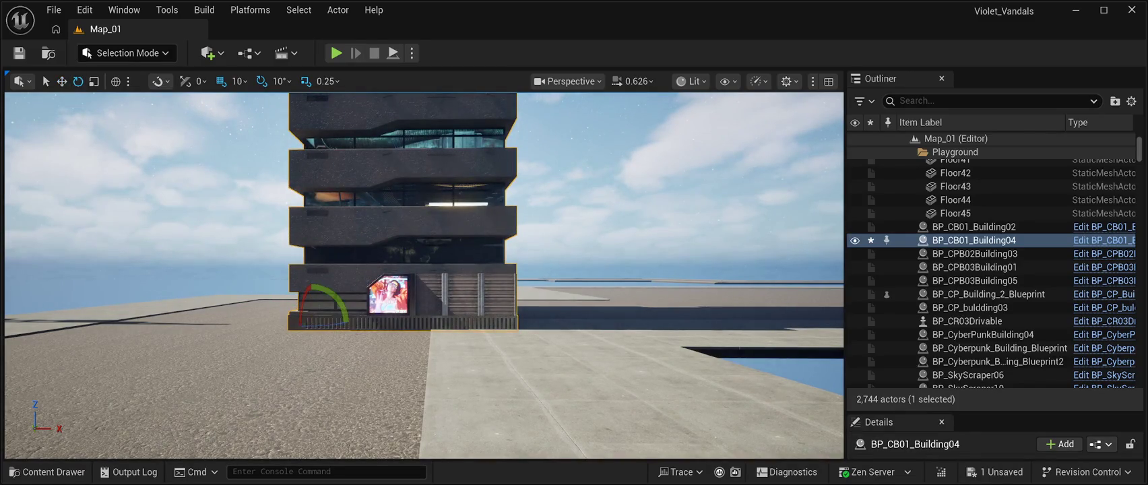
{"action": "left_click_drag", "start_coordinate": [361, 327], "coordinate": [325, 322]}
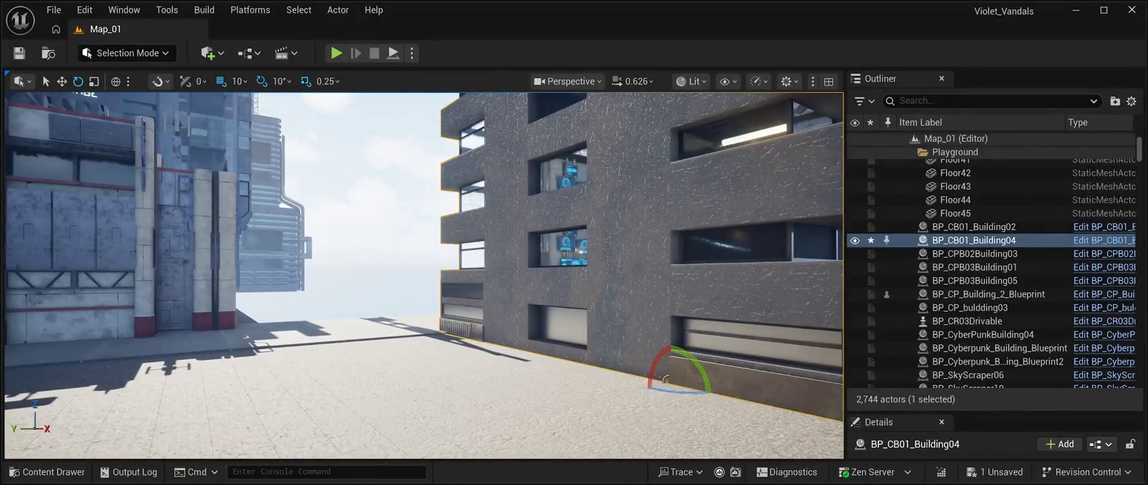
{"action": "key", "text": "w"}
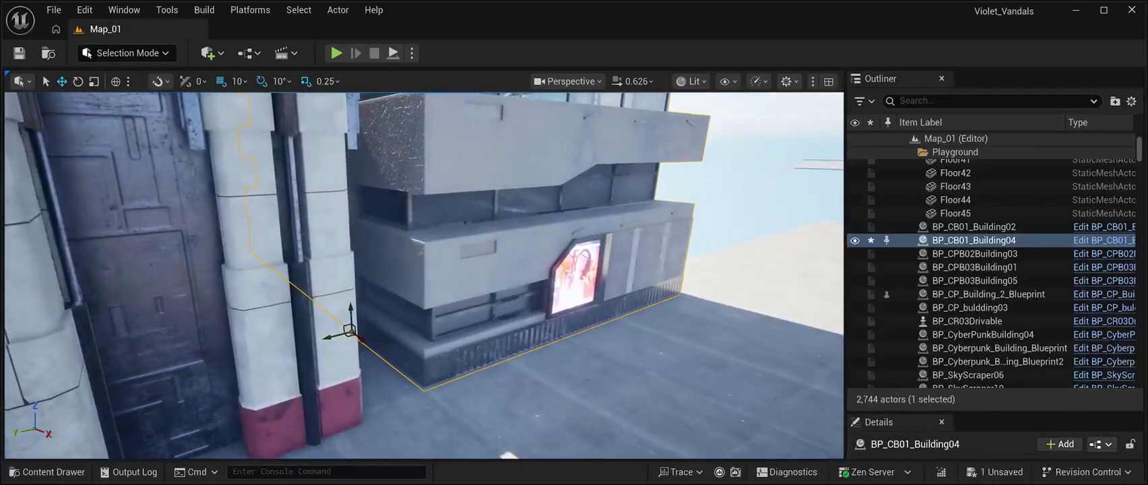
- Check the new building's placement, save Map_01, and launch a Play In Editor test
{"action": "key", "text": "f"}
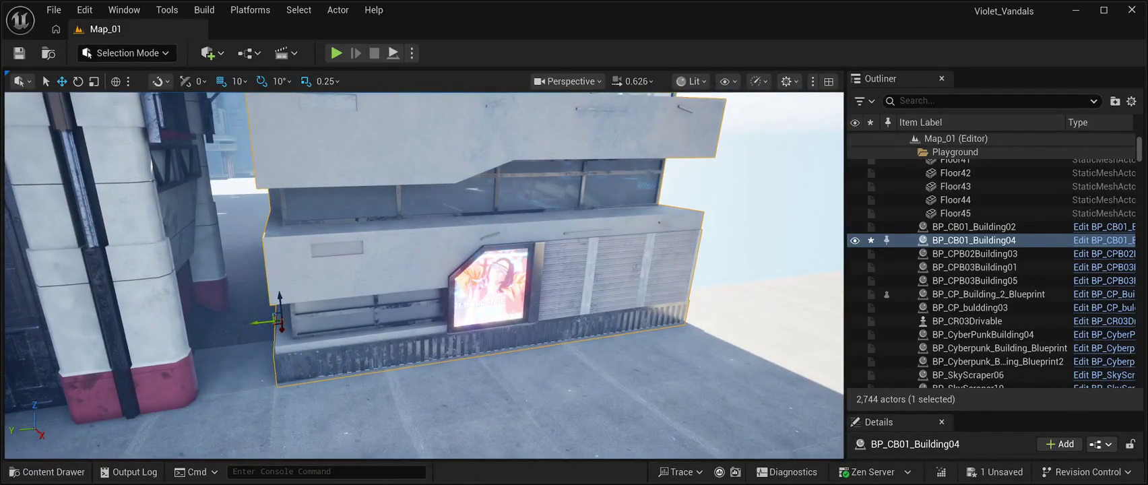
{"action": "left_click_drag", "start_coordinate": [425, 269], "coordinate": [455, 321]}
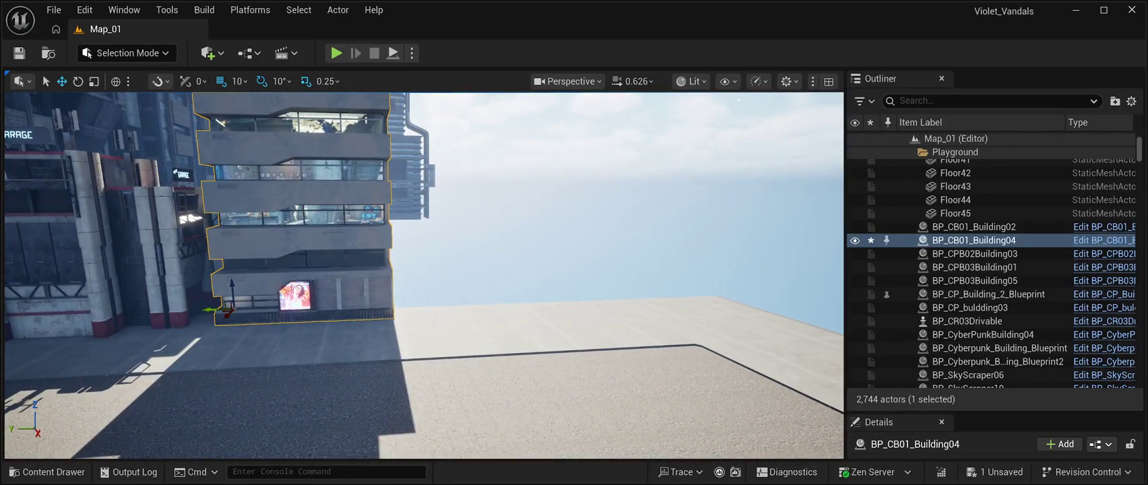
{"action": "mouse_move", "coordinate": [424, 270]}
{"action": "left_mouse_down"}
{"action": "mouse_move", "coordinate": [310, 273]}
{"action": "mouse_move", "coordinate": [300, 216]}
{"action": "left_mouse_up"}
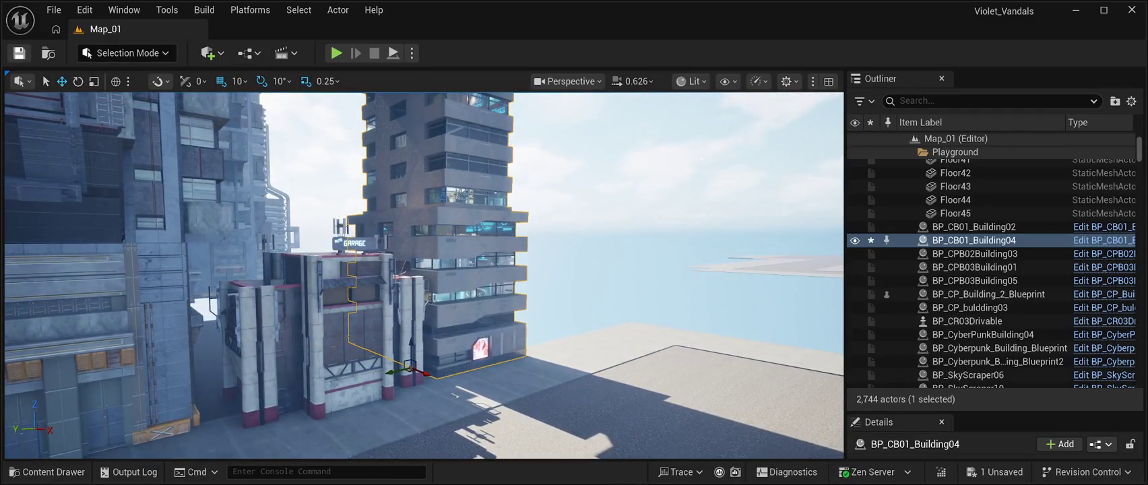
{"action": "left_click", "coordinate": [19, 52]}
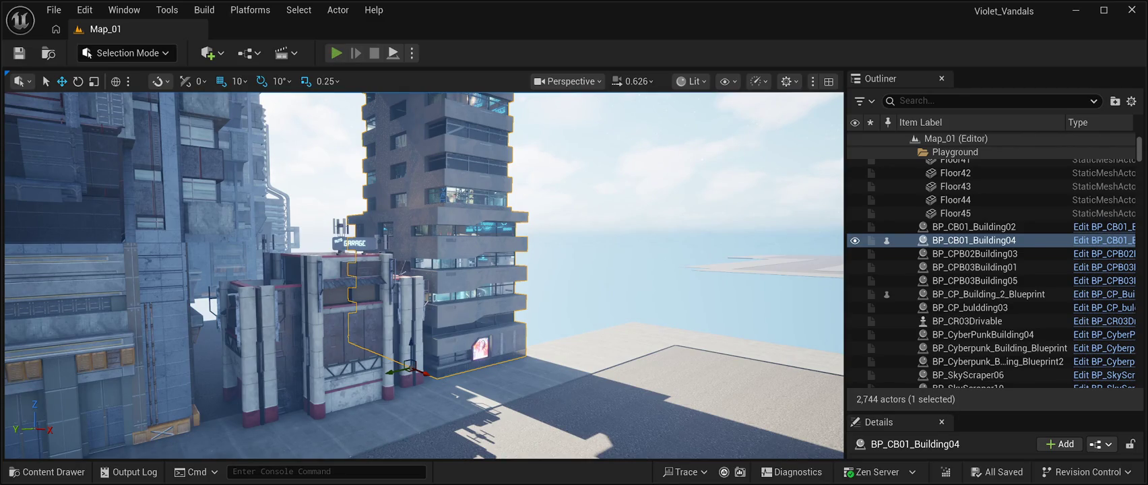
{"action": "key", "text": "alt+p"}
- Run the character down the neon streets toward the glowing purple tower and portal
{"action": "key", "text": "w"}
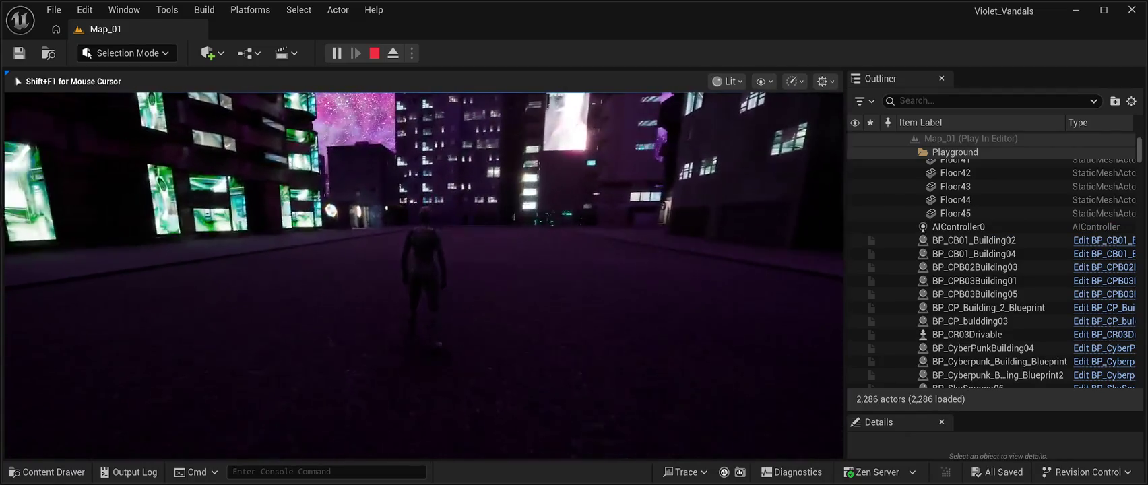
{"action": "key", "text": "w"}
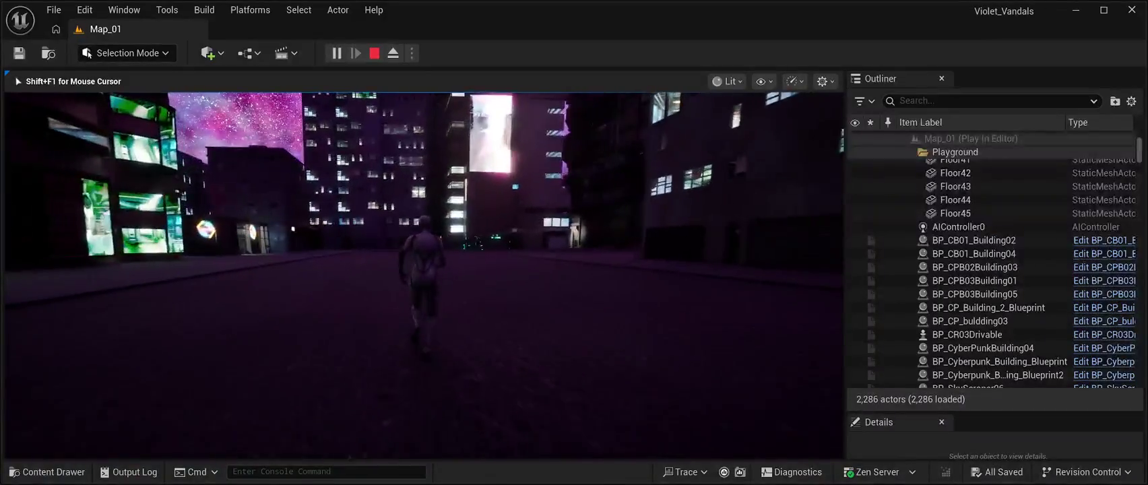
{"action": "key", "text": "w"}
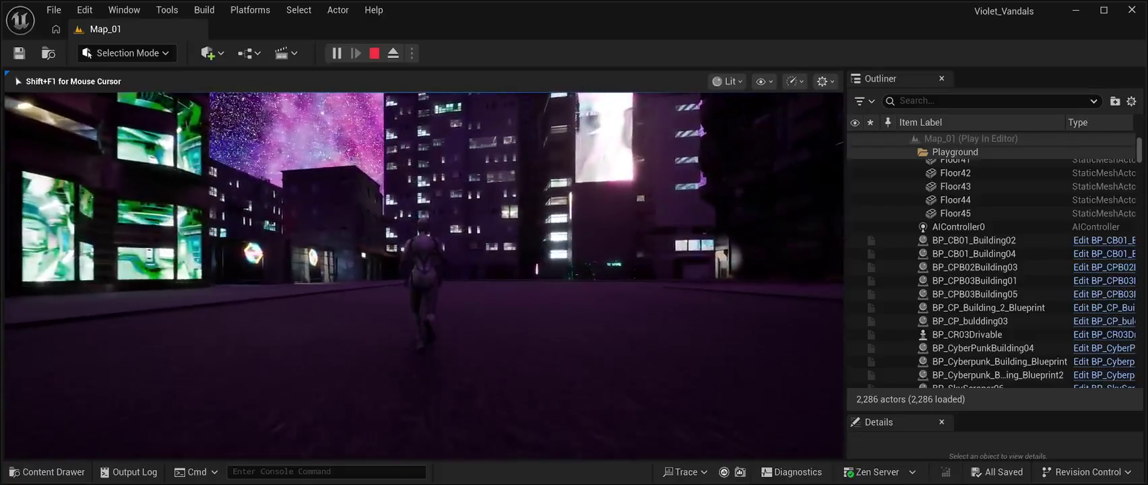
{"action": "key", "text": "w"}
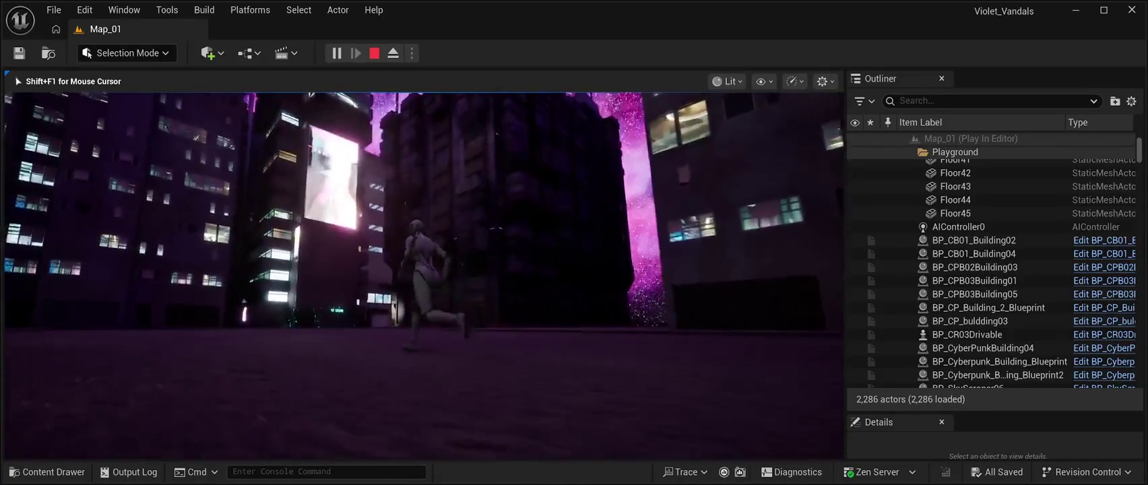
{"action": "key", "text": "w"}
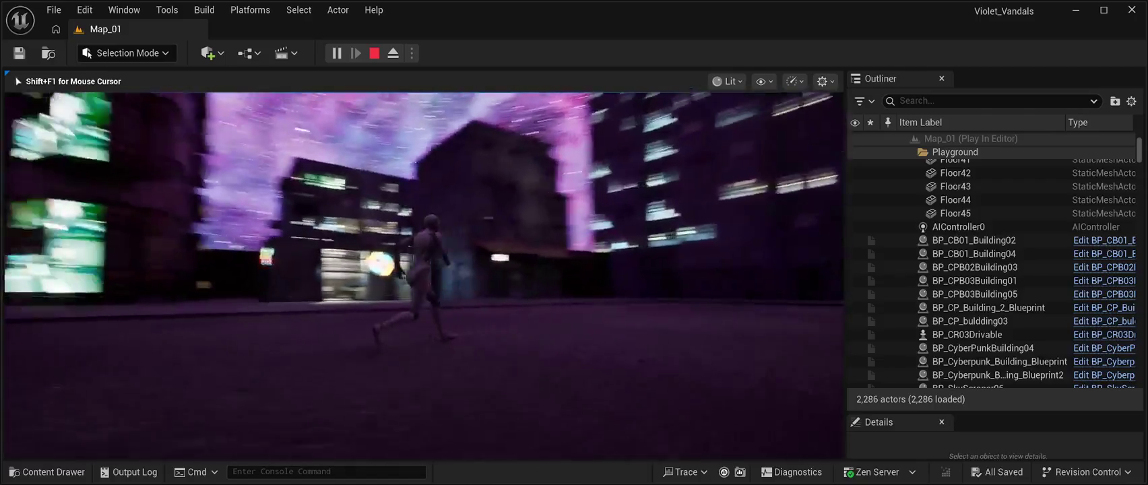
{"action": "key", "text": "w"}
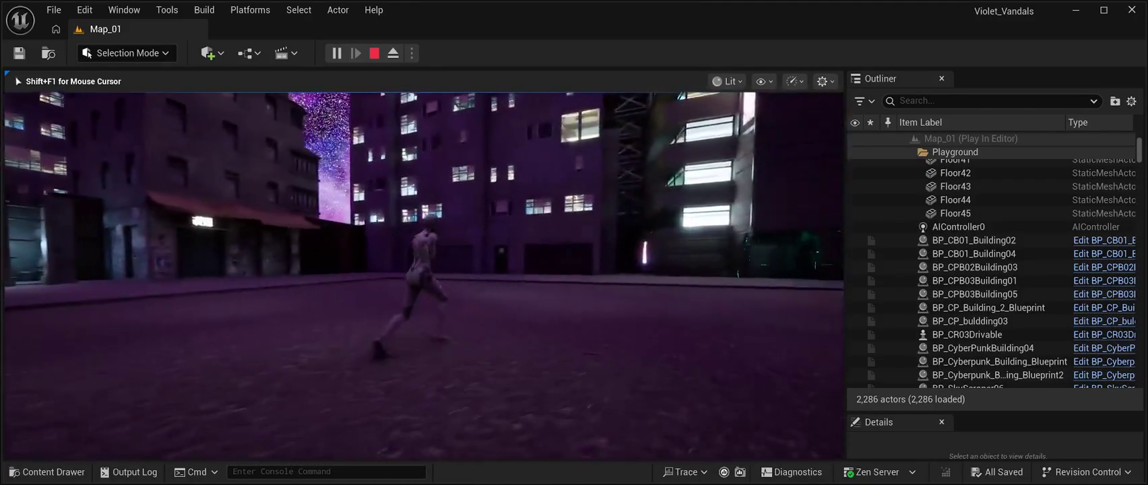
{"action": "key", "text": "w"}
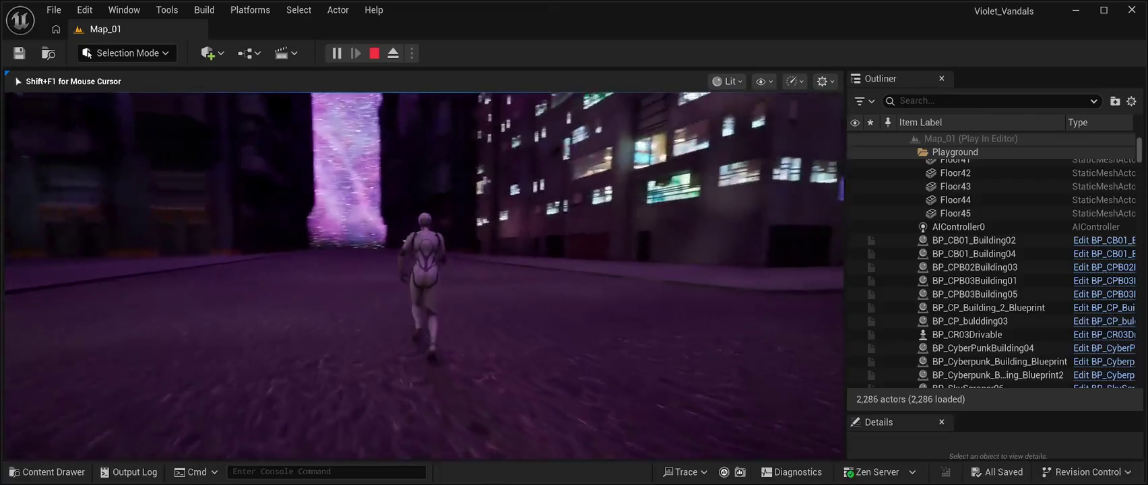
{"action": "key", "text": "w"}
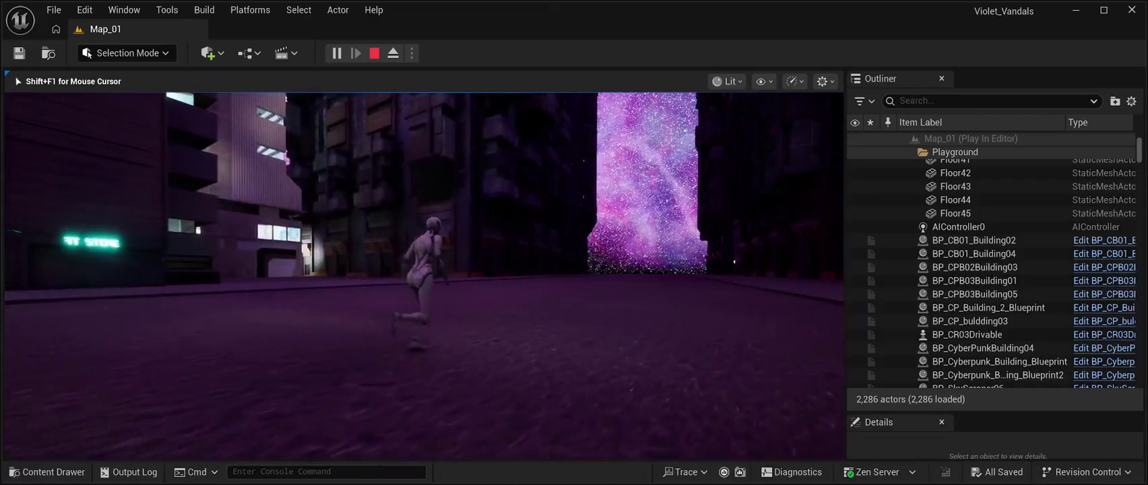
{"action": "key", "text": "w"}
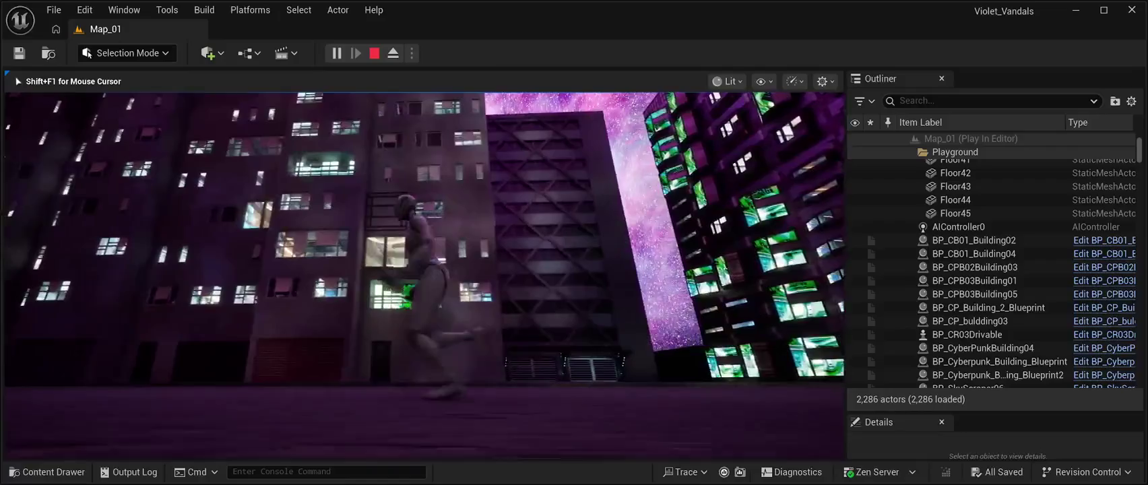
{"action": "key", "text": "w"}
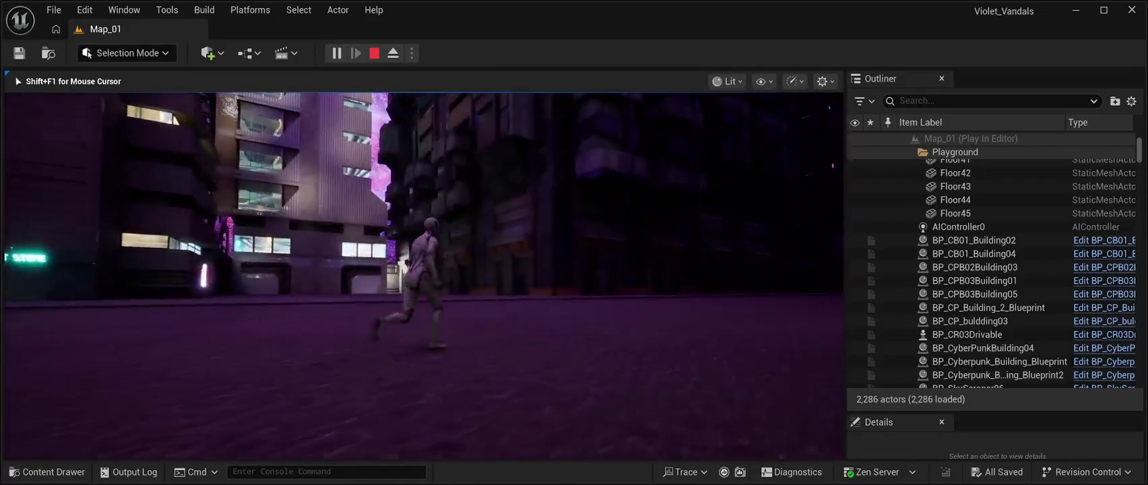
{"action": "key", "text": "w"}
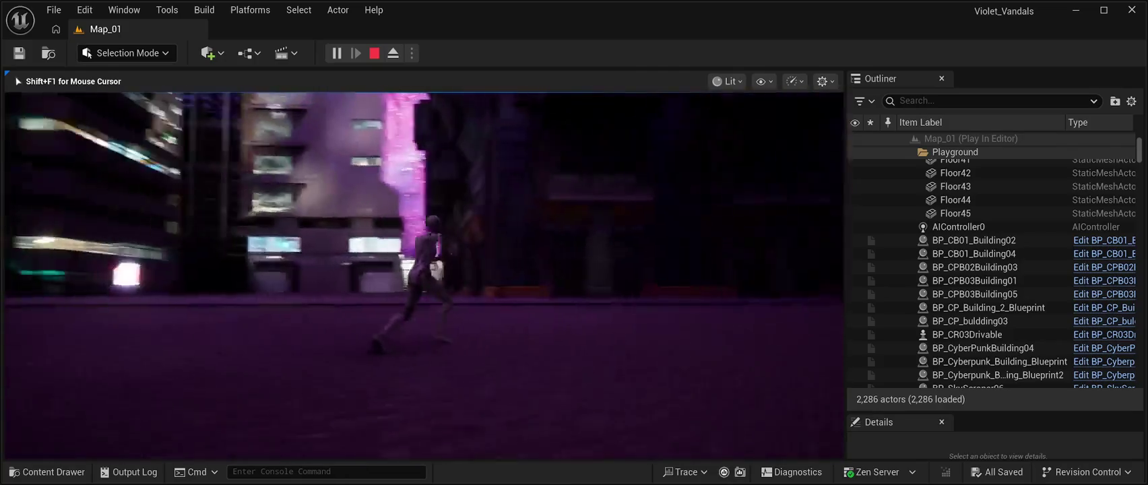
{"action": "key", "text": "w"}
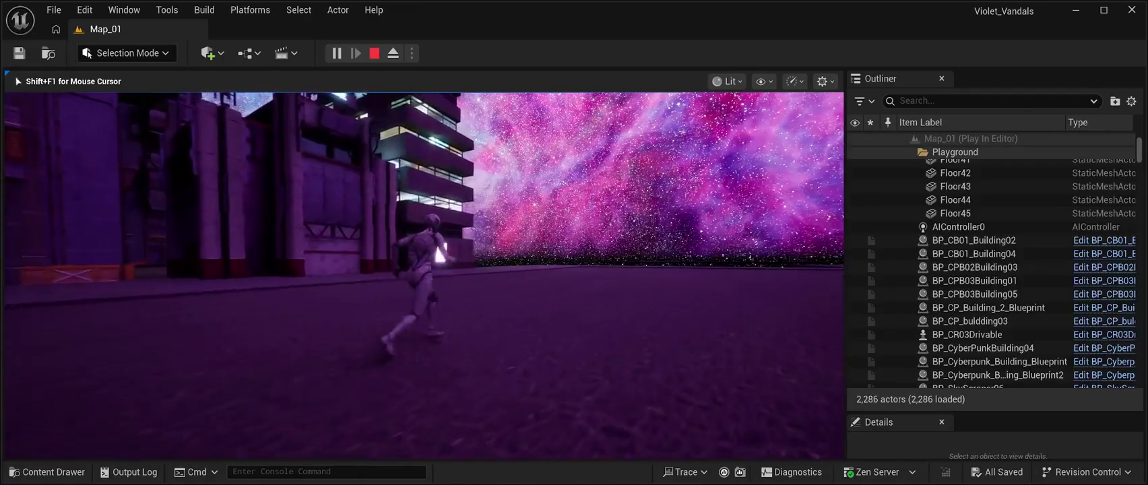
- Stop the play-test and shift the BP_CP_Building_2_Blueprint garage to the left
{"action": "key", "text": "Escape"}
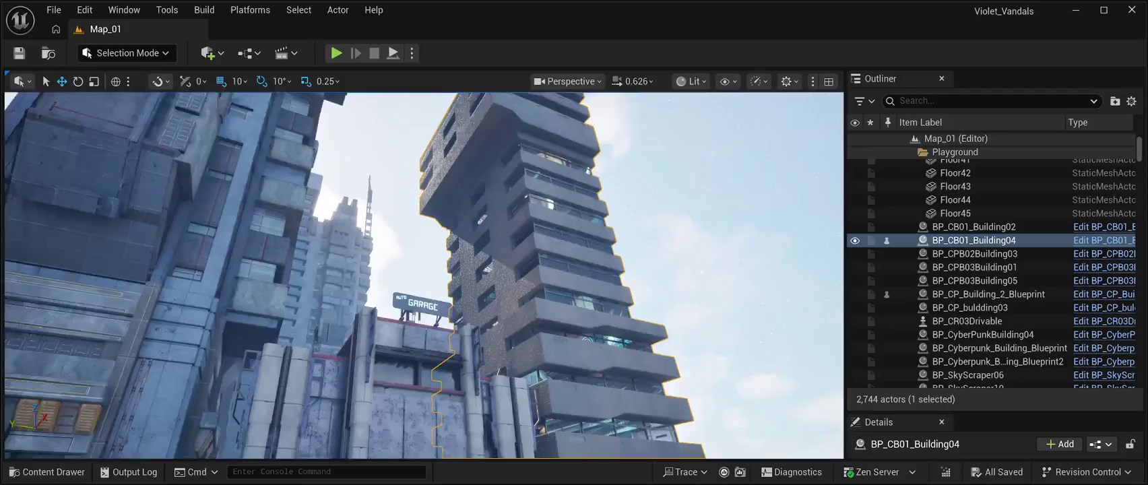
{"action": "double_click", "coordinate": [988, 293]}
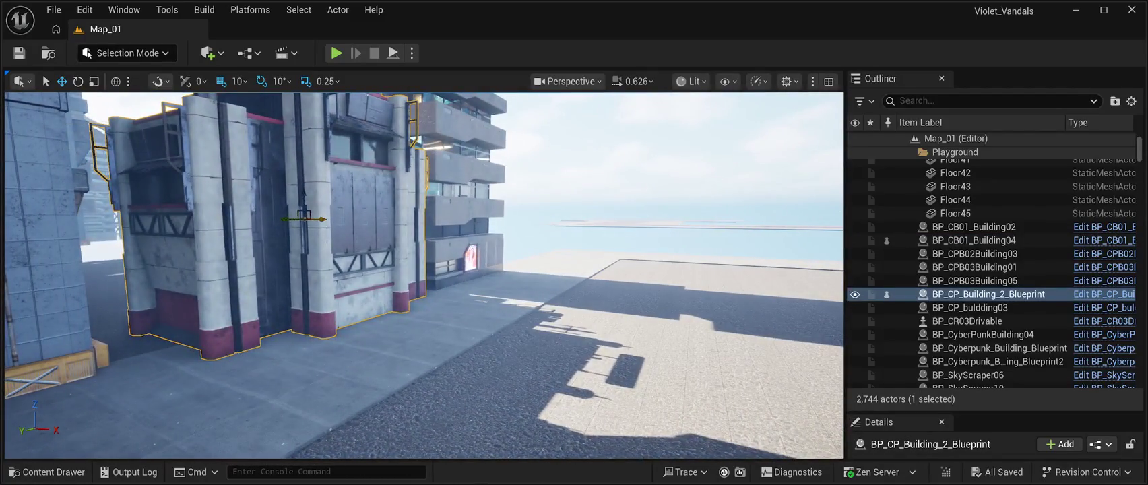
{"action": "left_click_drag", "start_coordinate": [296, 219], "coordinate": [212, 214]}
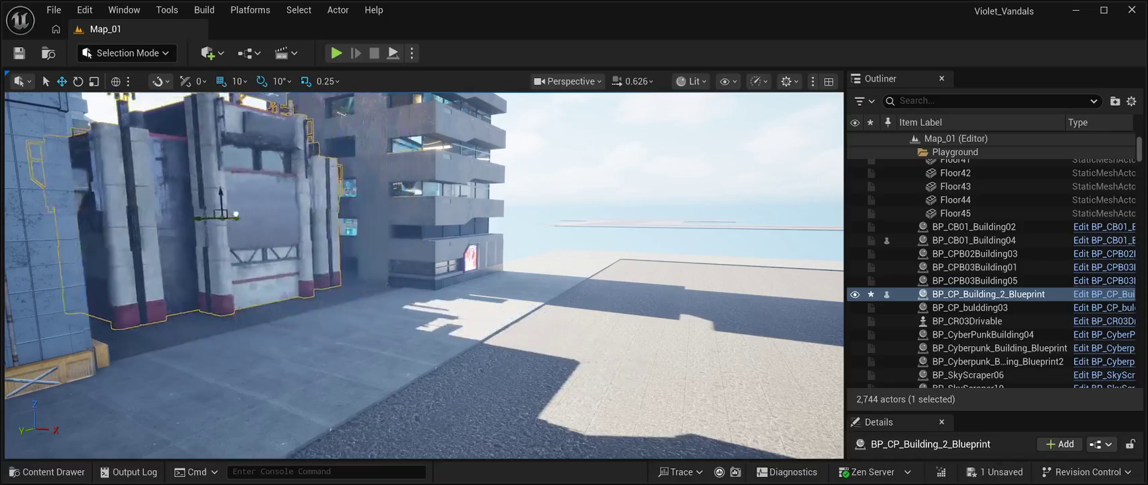
- Turn the garage building 90° to face across the street and save Map_01
{"action": "key", "text": "f"}
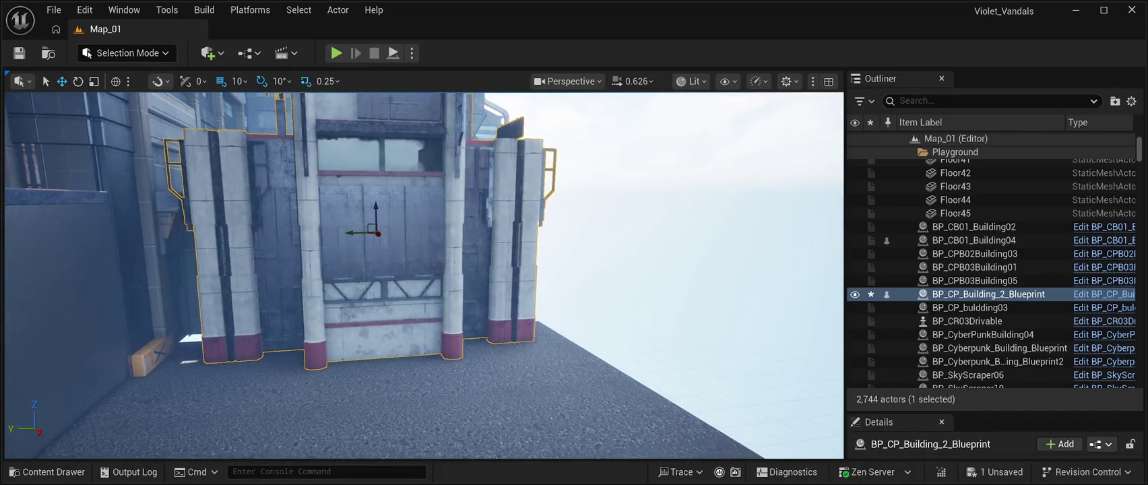
{"action": "key", "text": "f"}
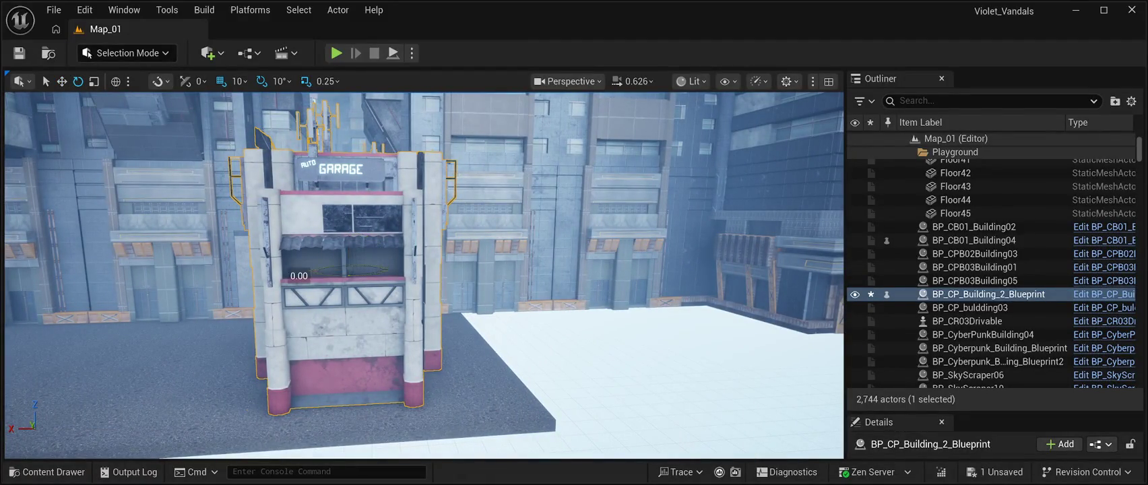
{"action": "left_click_drag", "start_coordinate": [299, 275], "coordinate": [352, 268]}
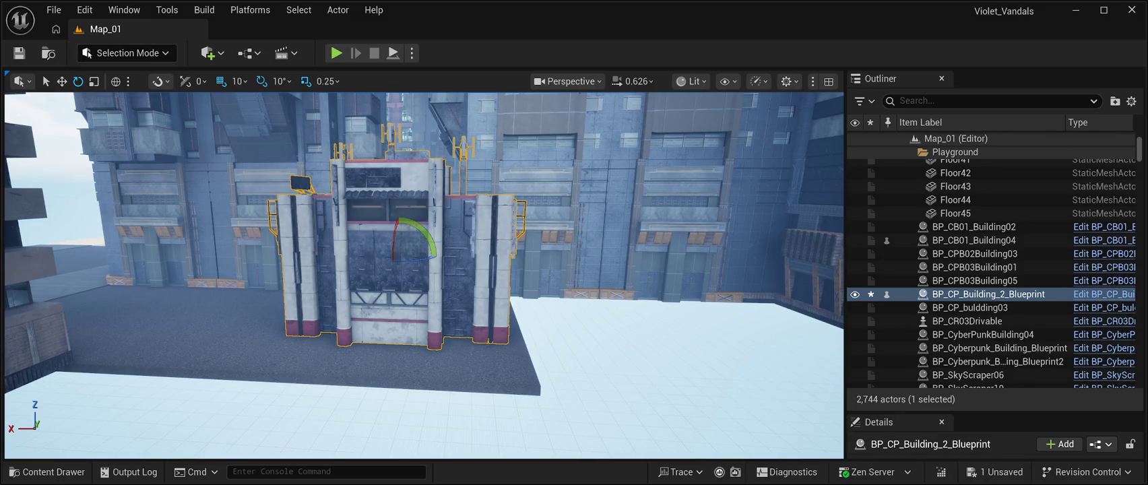
{"action": "key", "text": "ctrl+s"}
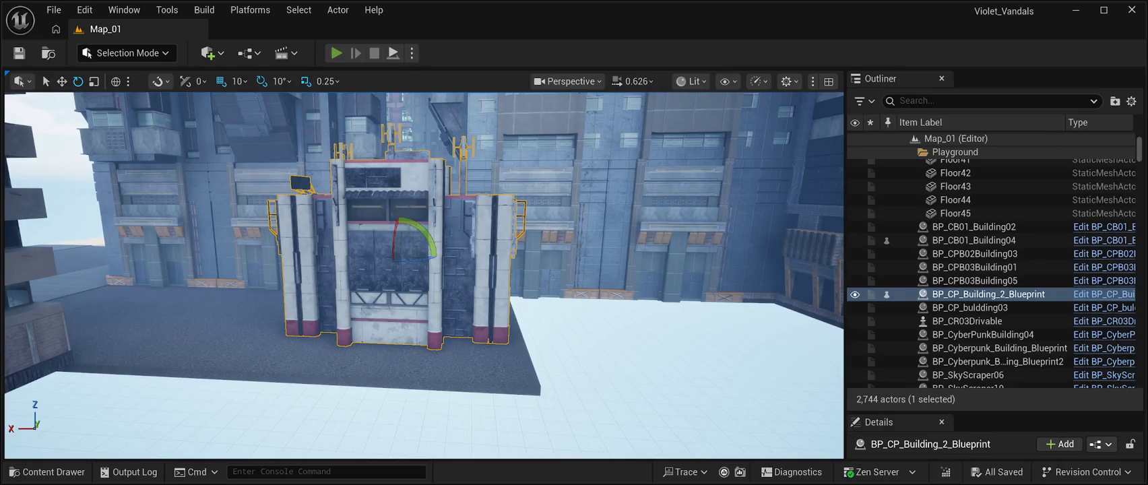
{"action": "key", "text": "alt+p"}
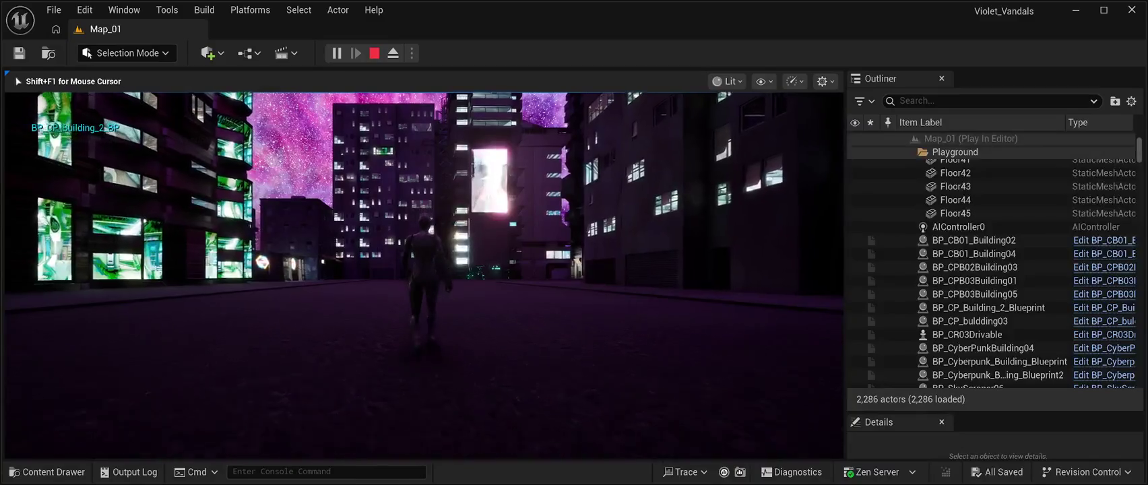
{"action": "key", "text": "w"}
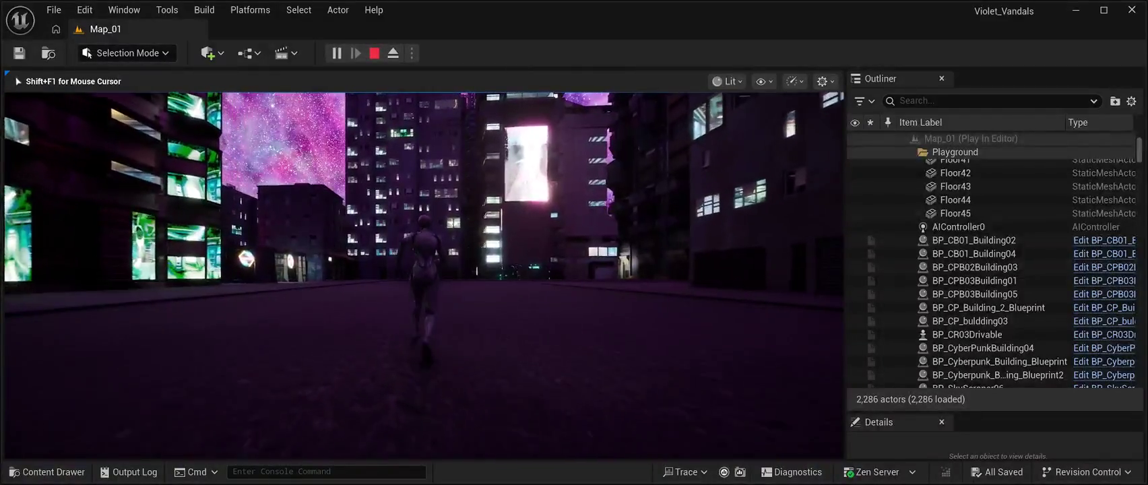
{"action": "key", "text": "w"}
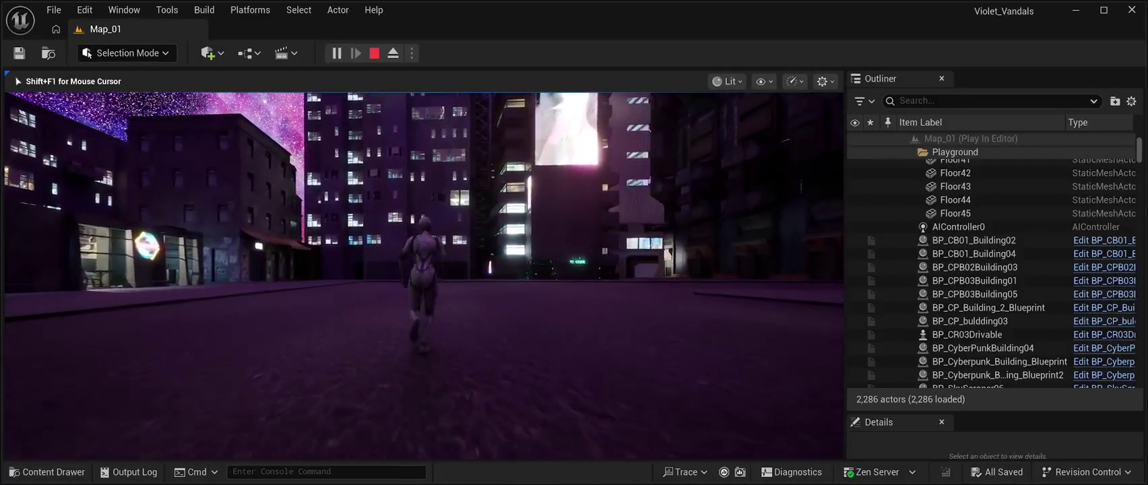
{"action": "key", "text": "w"}
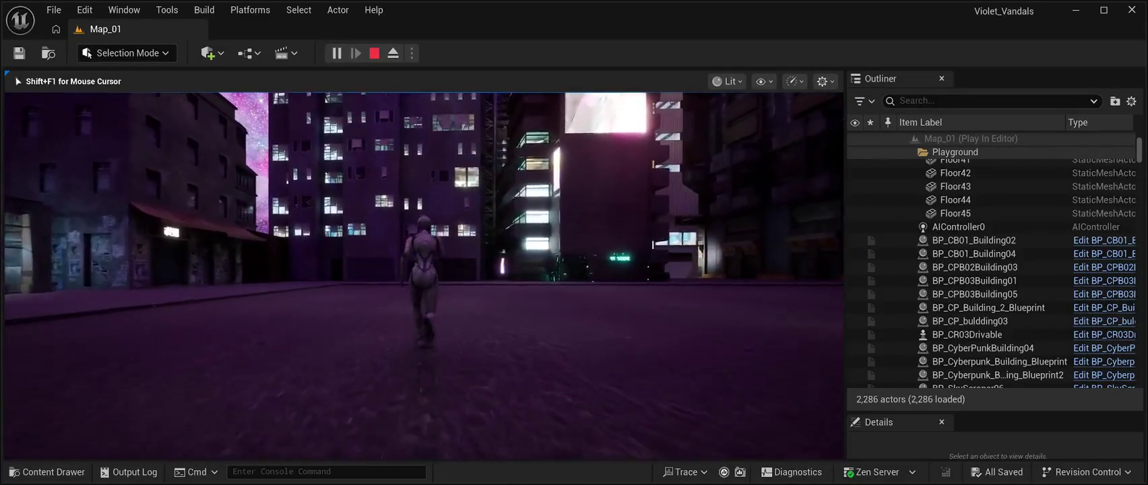
{"action": "key", "text": "w"}
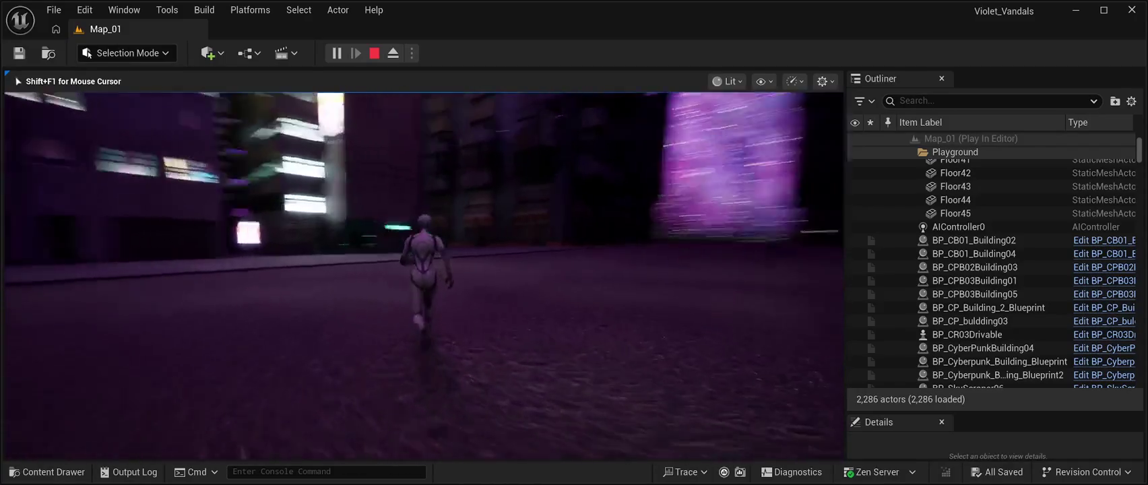
{"action": "key", "text": "w"}
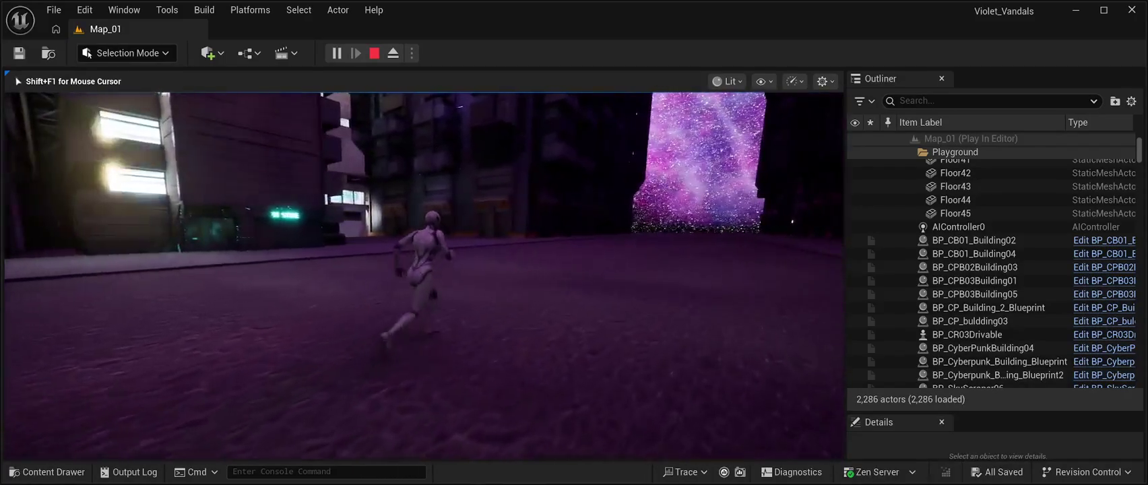
{"action": "key", "text": "w"}
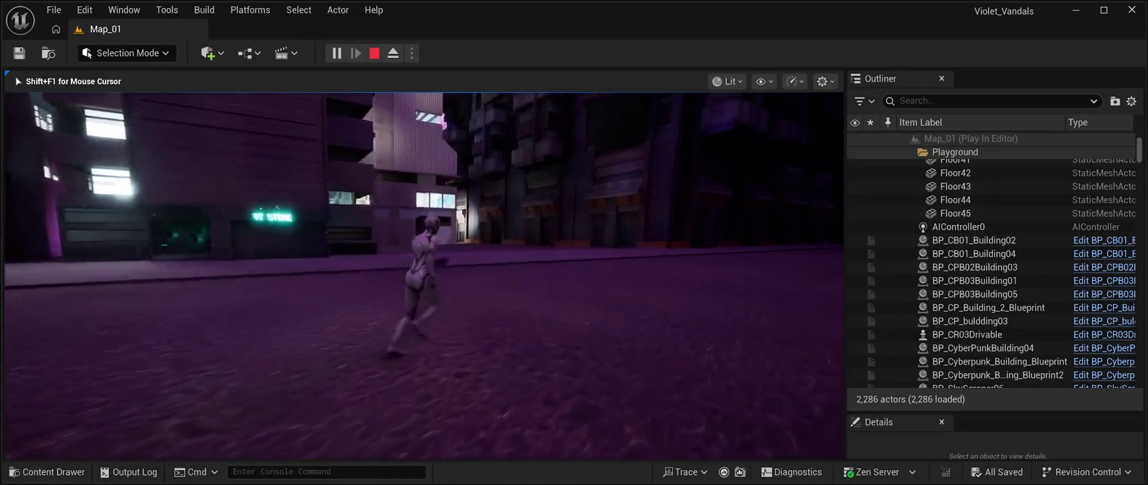
{"action": "key", "text": "w"}
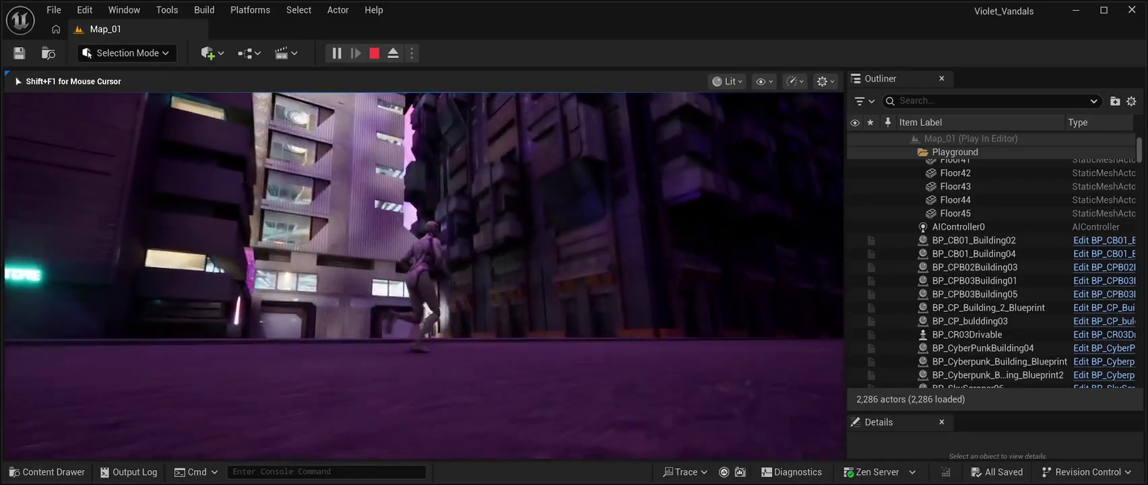
{"action": "key", "text": "w"}
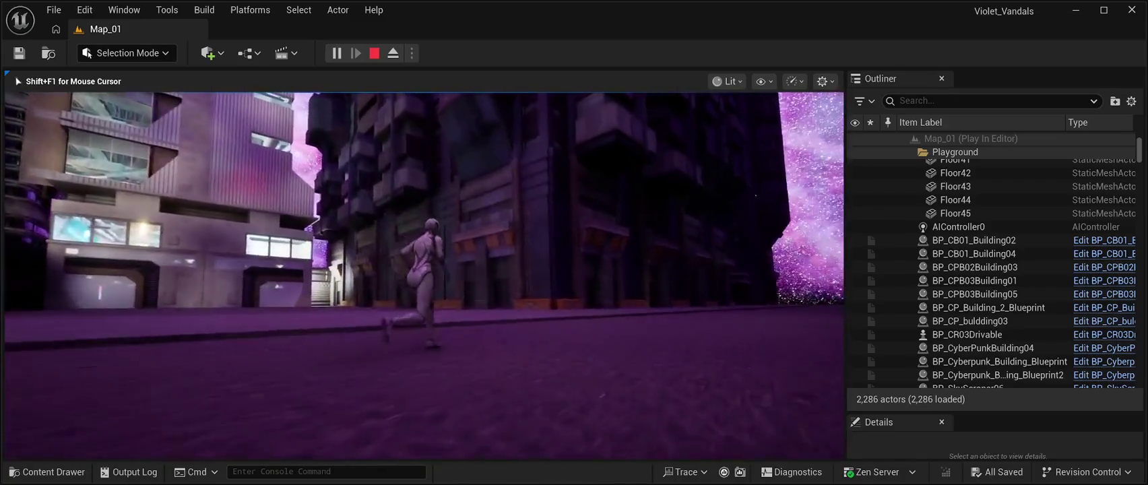
{"action": "key", "text": "w"}
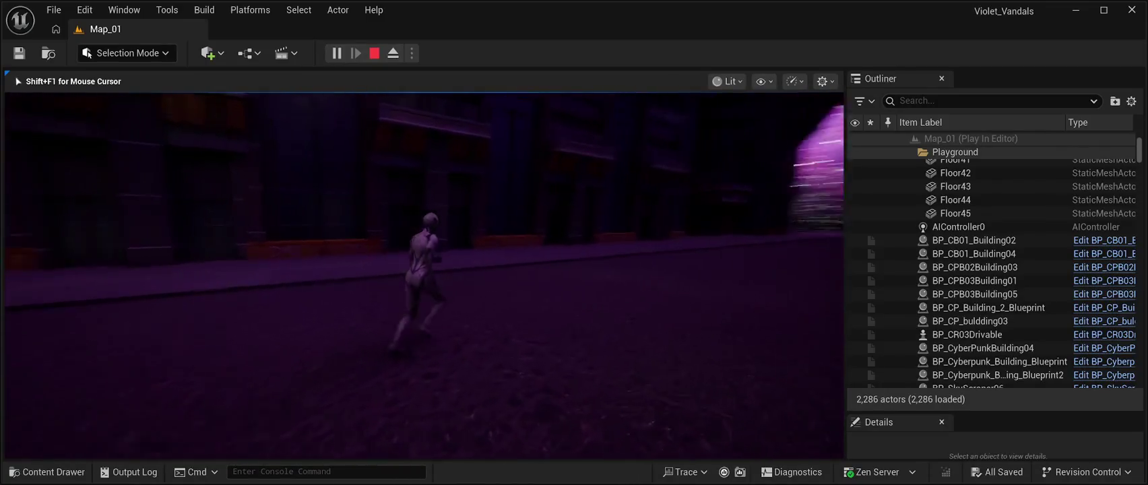
{"action": "key", "text": "w"}
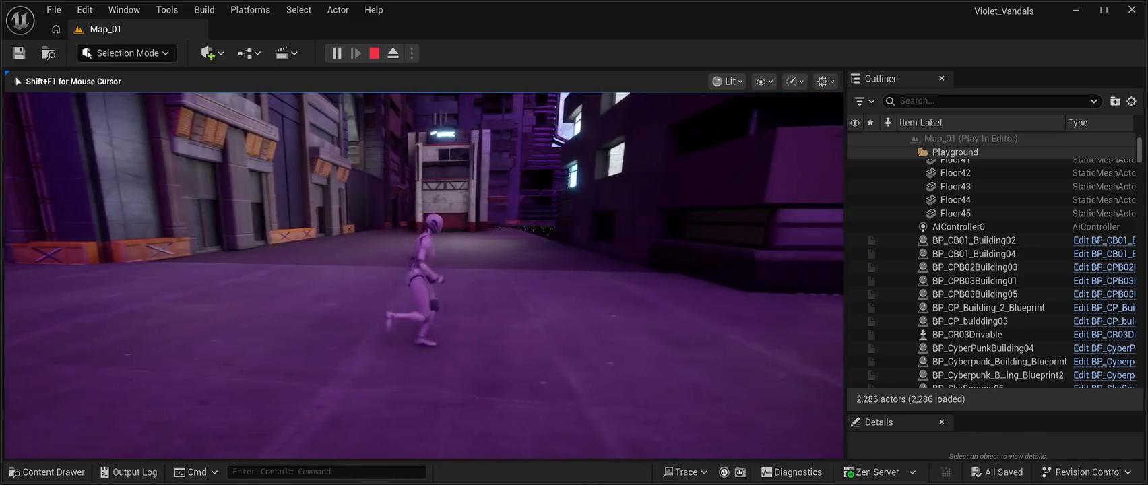
{"action": "key", "text": "Escape"}
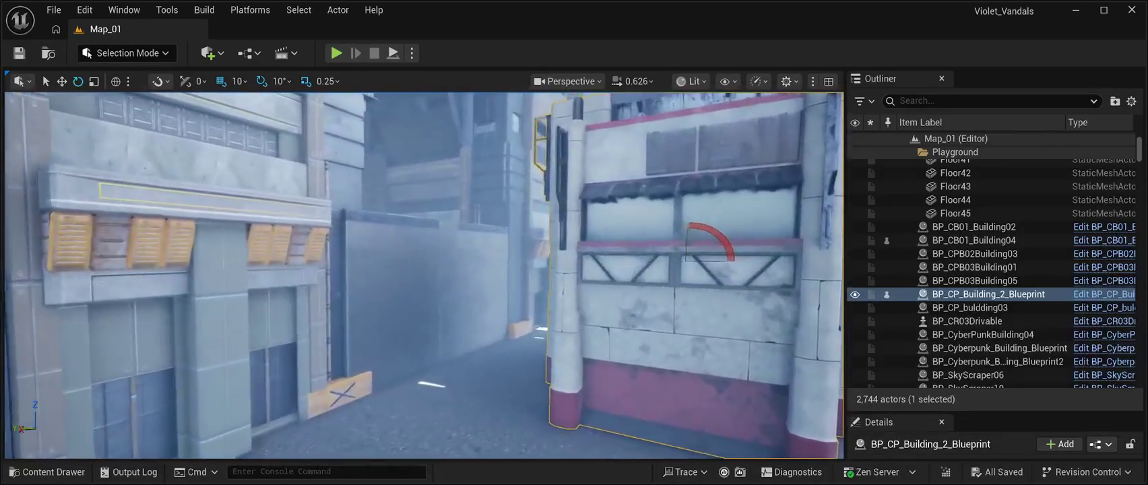
{"action": "left_click", "coordinate": [418, 290]}
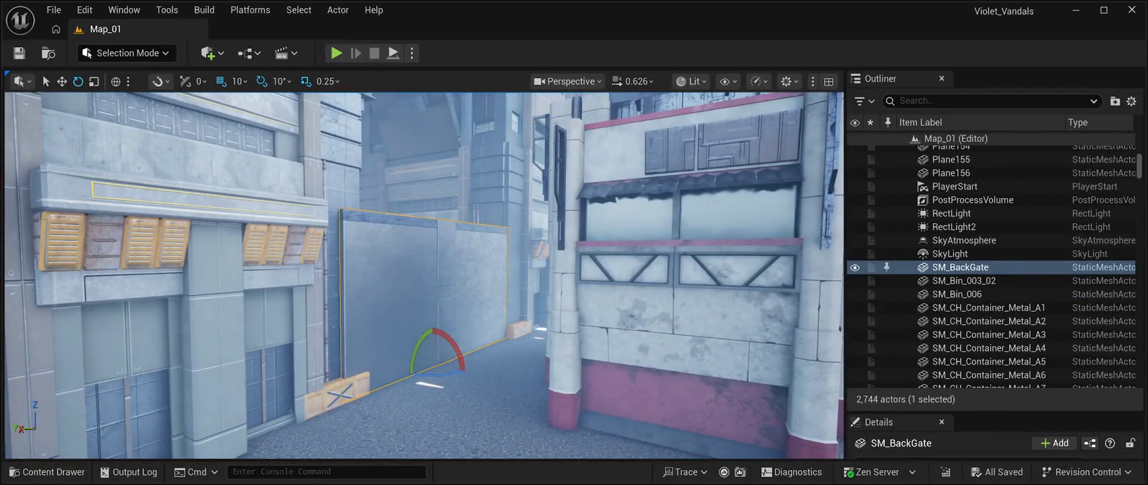
- Duplicate SM_BackGate as SM_BackGate2, slide it along X and rotate its yaw to 170
{"action": "key", "text": "ctrl+d"}
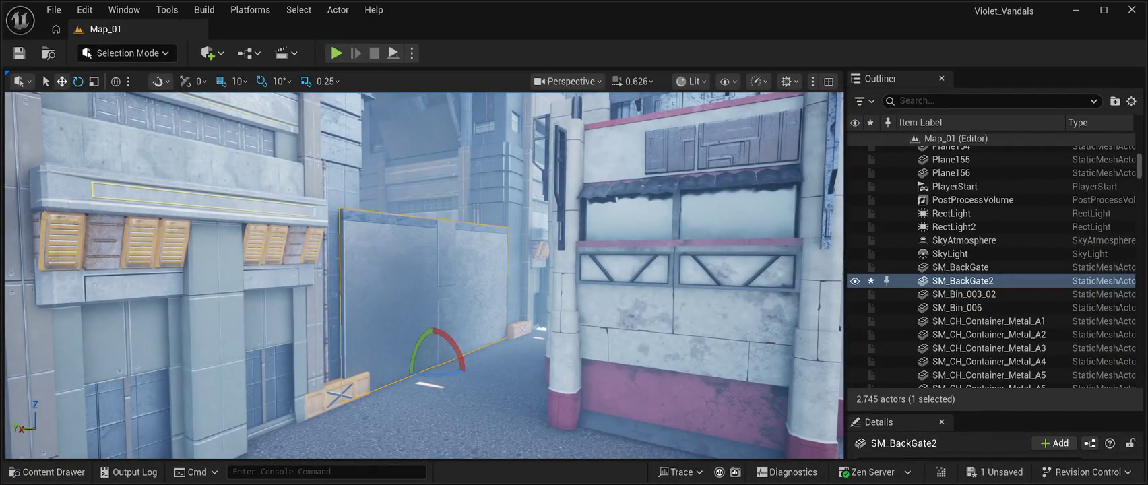
{"action": "key", "text": "w"}
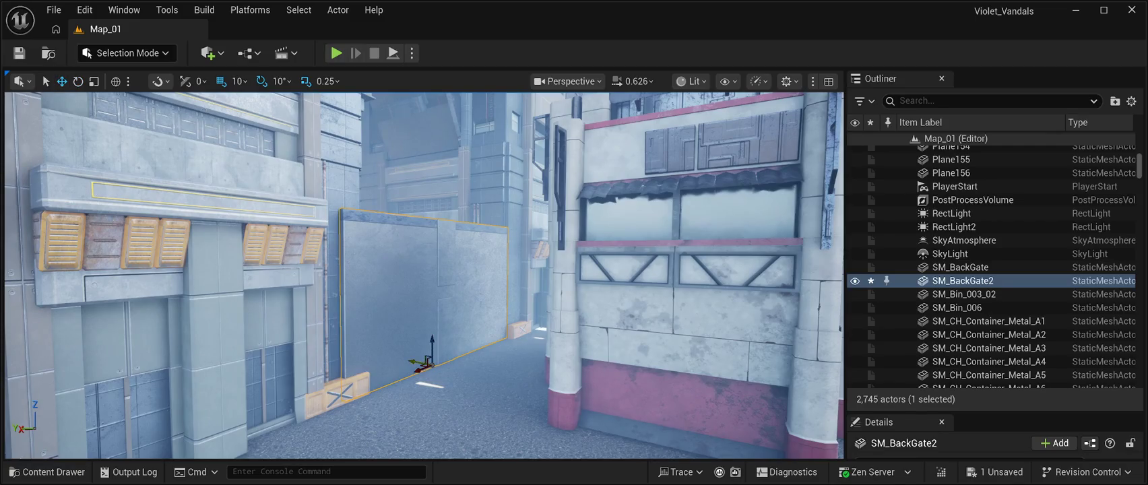
{"action": "mouse_move", "coordinate": [412, 361]}
{"action": "left_mouse_down"}
{"action": "mouse_move", "coordinate": [492, 397]}
{"action": "mouse_move", "coordinate": [431, 378]}
{"action": "mouse_move", "coordinate": [515, 320]}
{"action": "left_mouse_up"}
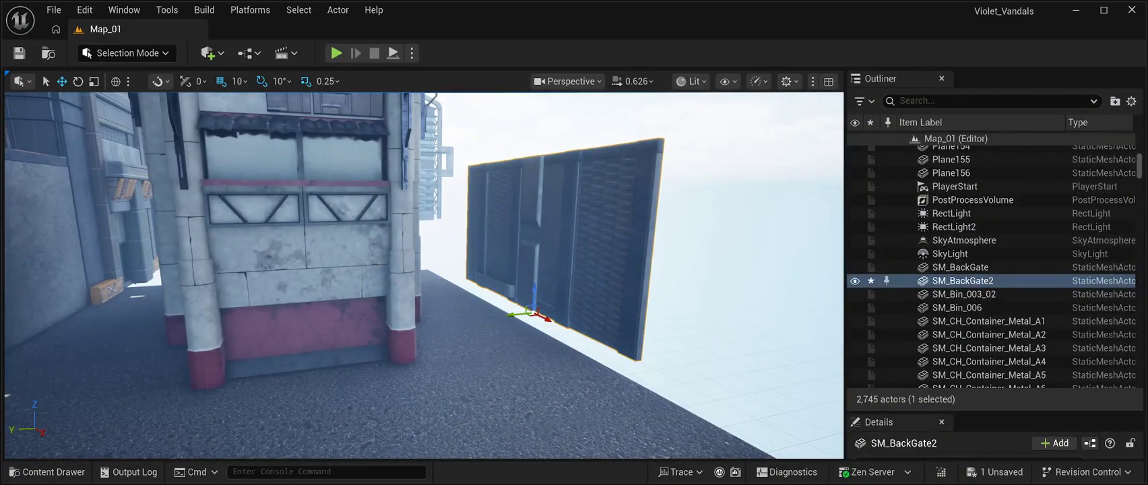
{"action": "key", "text": "e"}
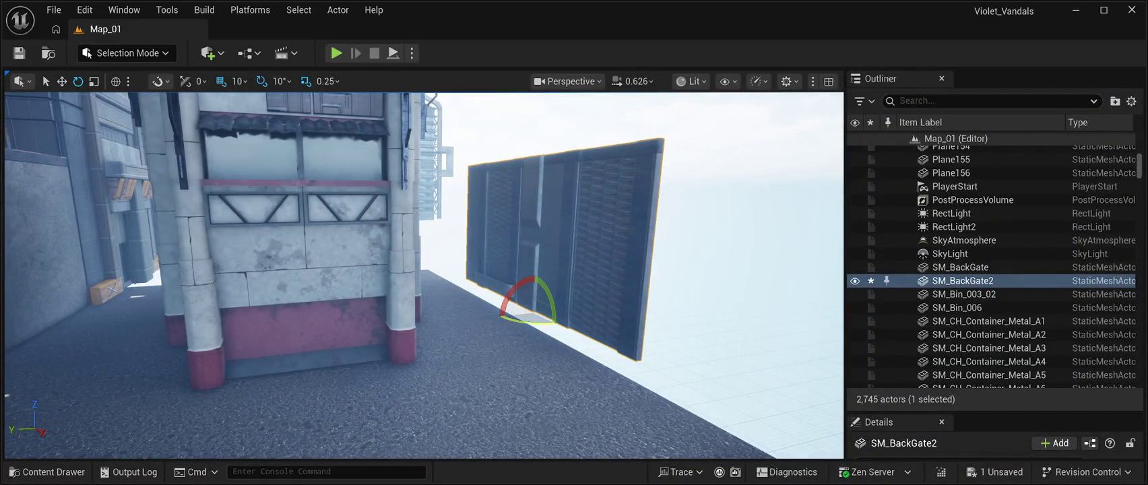
{"action": "left_click_drag", "start_coordinate": [532, 317], "coordinate": [476, 313]}
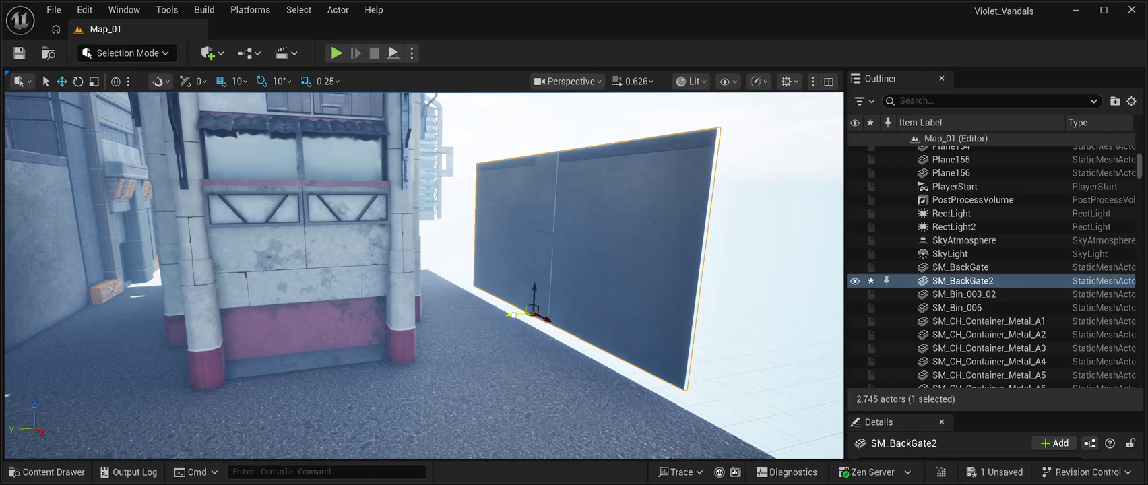
{"action": "left_click_drag", "start_coordinate": [532, 313], "coordinate": [512, 314]}
- Orbit around SM_BackGate2 to check its placement beside the building
{"action": "mouse_move", "coordinate": [432, 337]}
{"action": "left_mouse_down"}
{"action": "mouse_move", "coordinate": [418, 283]}
{"action": "mouse_move", "coordinate": [377, 277]}
{"action": "left_mouse_up"}
{"action": "left_click_drag", "start_coordinate": [432, 303], "coordinate": [431, 374]}
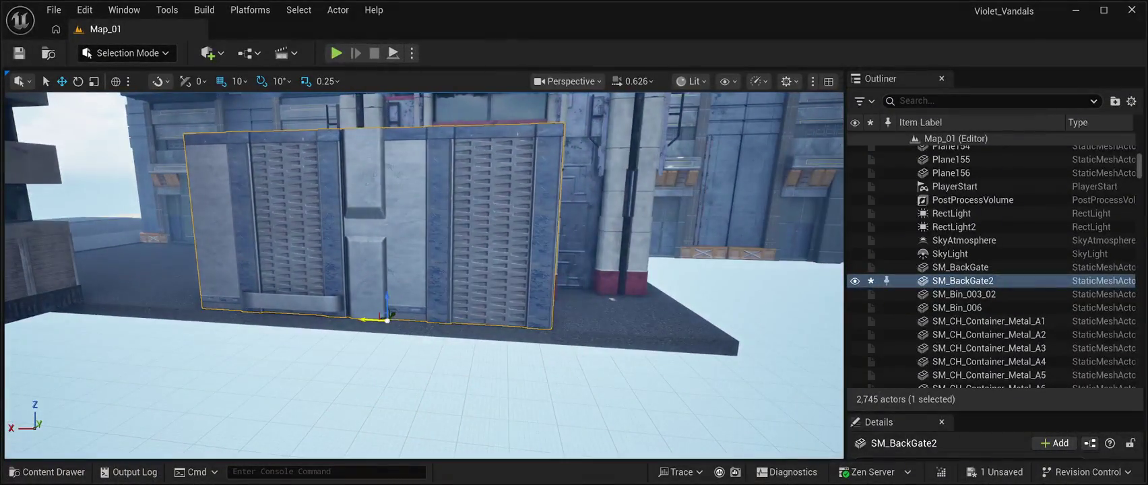
{"action": "mouse_move", "coordinate": [532, 344]}
{"action": "left_mouse_down"}
{"action": "mouse_move", "coordinate": [505, 344]}
{"action": "mouse_move", "coordinate": [533, 344]}
{"action": "left_mouse_up"}
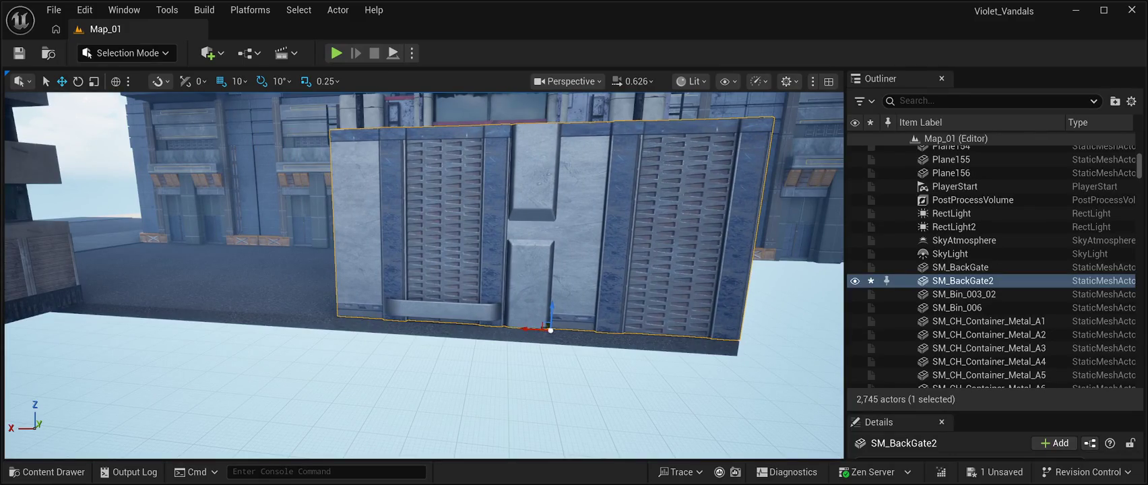
{"action": "left_click_drag", "start_coordinate": [431, 270], "coordinate": [573, 270]}
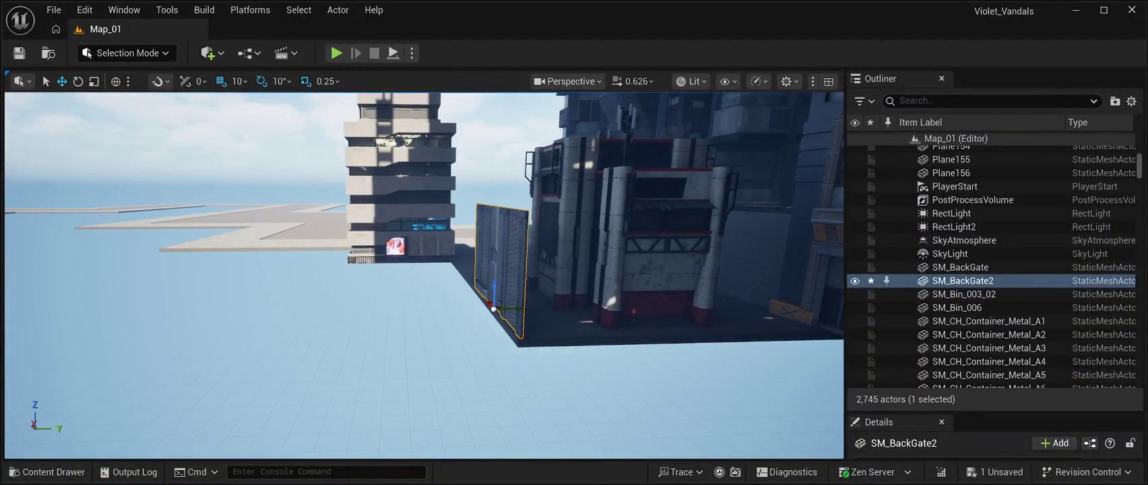
- Duplicate the gate as SM_BackGate3, rotate it, and push it farther back
{"action": "key", "text": "ctrl+d"}
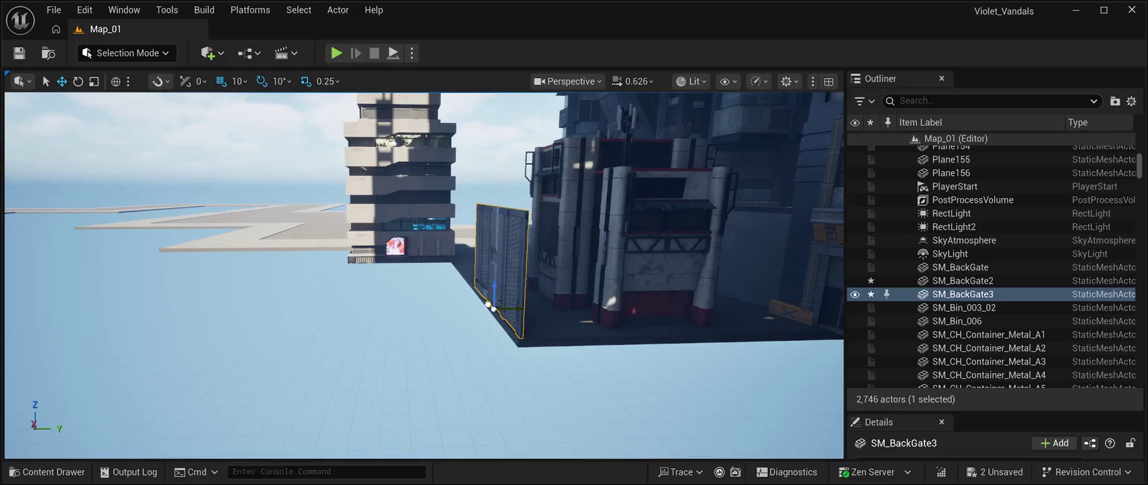
{"action": "left_click_drag", "start_coordinate": [496, 306], "coordinate": [580, 401]}
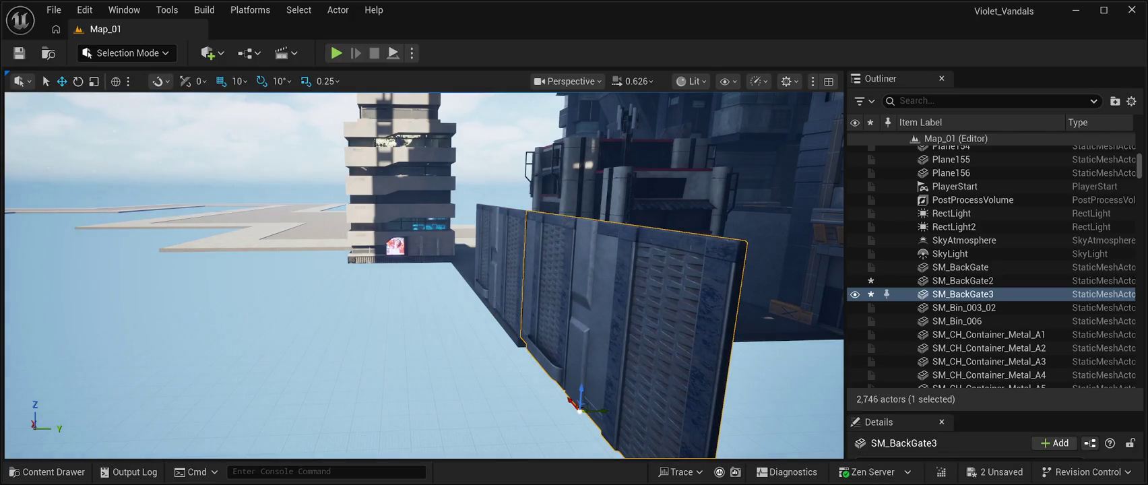
{"action": "key", "text": "e"}
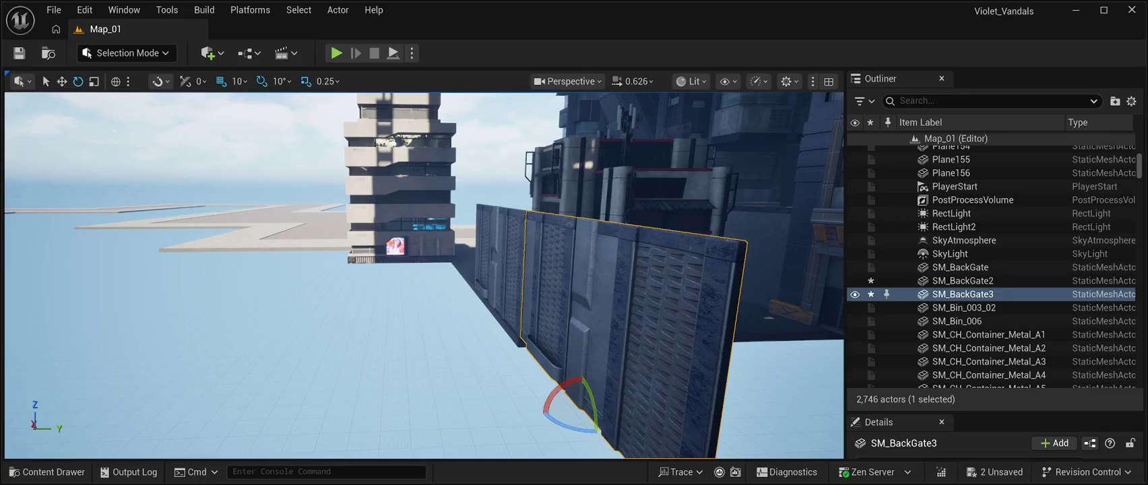
{"action": "left_click_drag", "start_coordinate": [569, 424], "coordinate": [512, 426]}
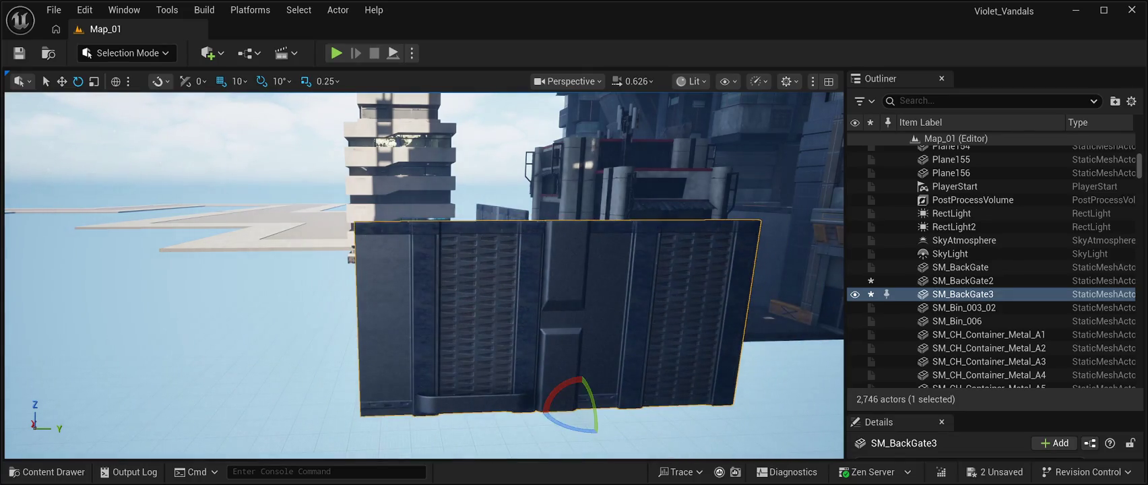
{"action": "key", "text": "w"}
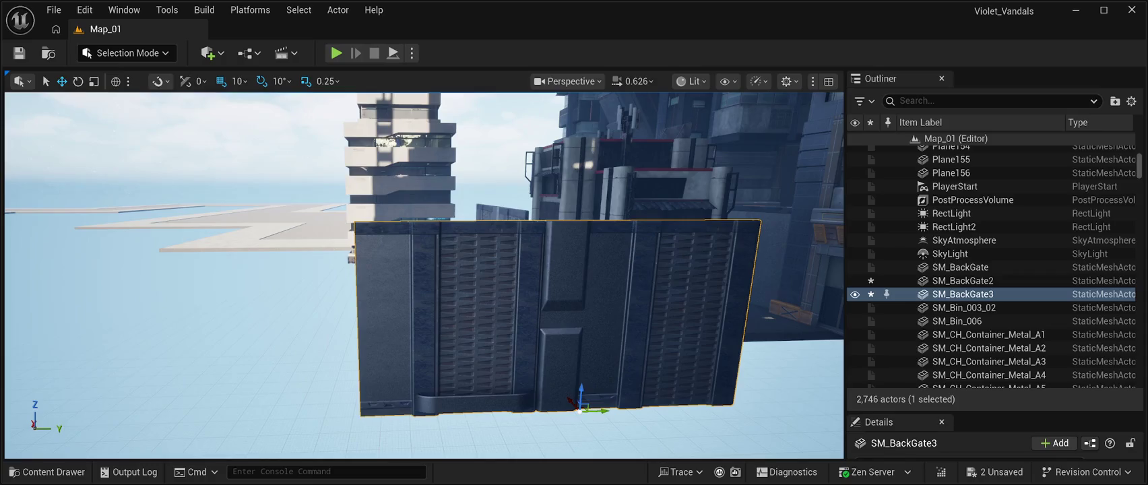
{"action": "mouse_move", "coordinate": [580, 410]}
{"action": "left_mouse_down"}
{"action": "mouse_move", "coordinate": [540, 332]}
{"action": "mouse_move", "coordinate": [594, 354]}
{"action": "mouse_move", "coordinate": [684, 349]}
{"action": "left_mouse_up"}
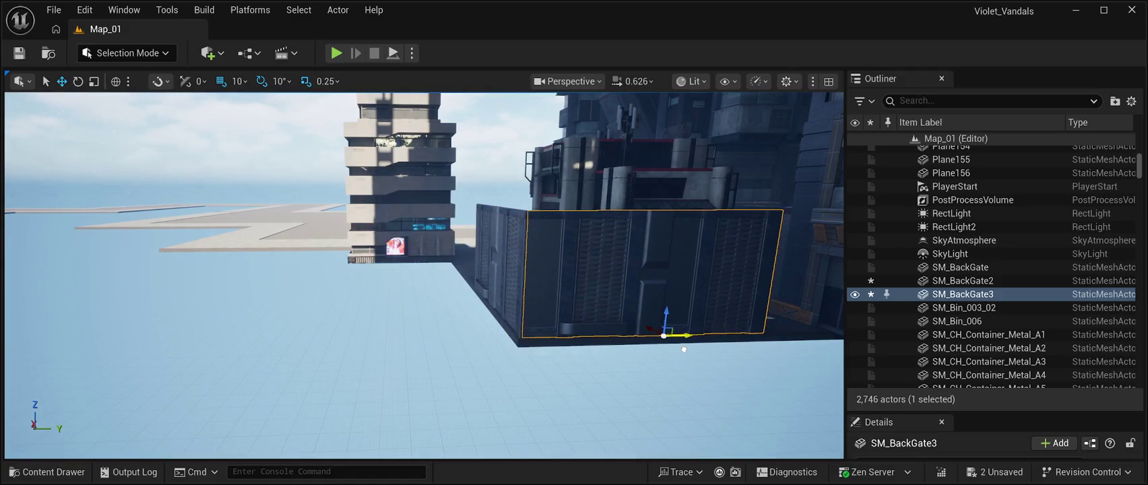
- Slide SM_BackGate3 along Y against the building block, then select SM_BackGate2
{"action": "key", "text": "f"}
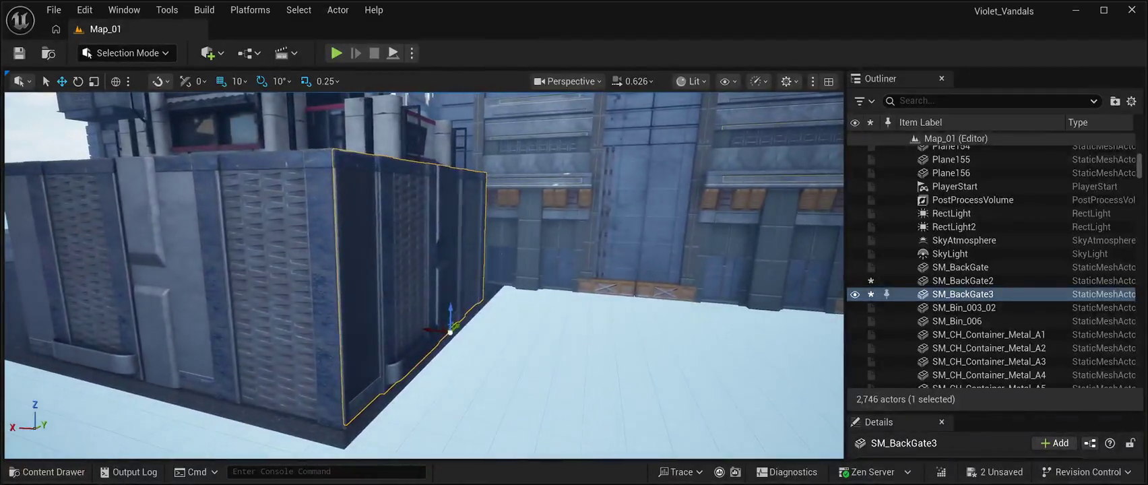
{"action": "mouse_move", "coordinate": [424, 270]}
{"action": "left_mouse_down"}
{"action": "mouse_move", "coordinate": [277, 275]}
{"action": "mouse_move", "coordinate": [296, 274]}
{"action": "left_mouse_up"}
{"action": "left_click_drag", "start_coordinate": [438, 356], "coordinate": [565, 362]}
{"action": "left_click_drag", "start_coordinate": [471, 270], "coordinate": [351, 269]}
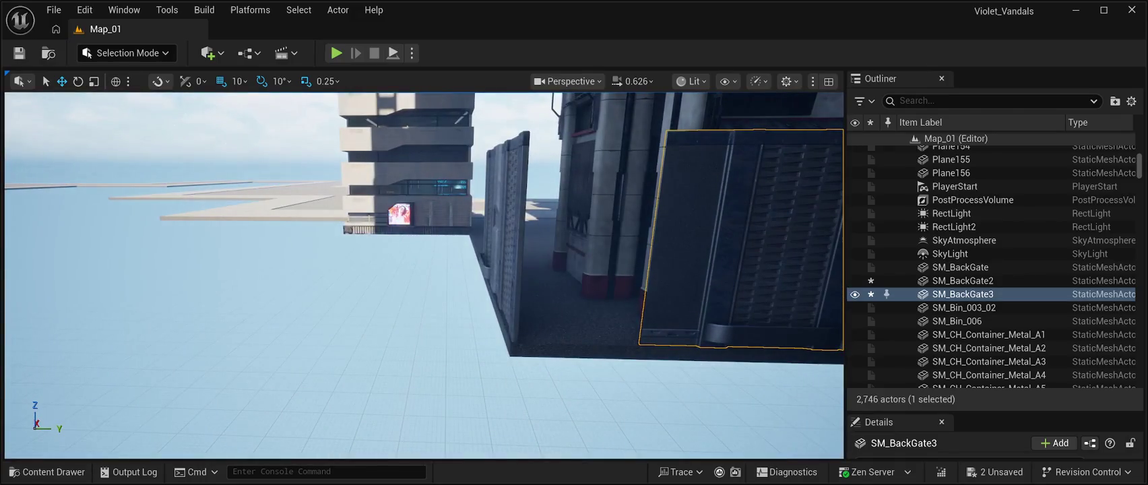
{"action": "left_click", "coordinate": [505, 229]}
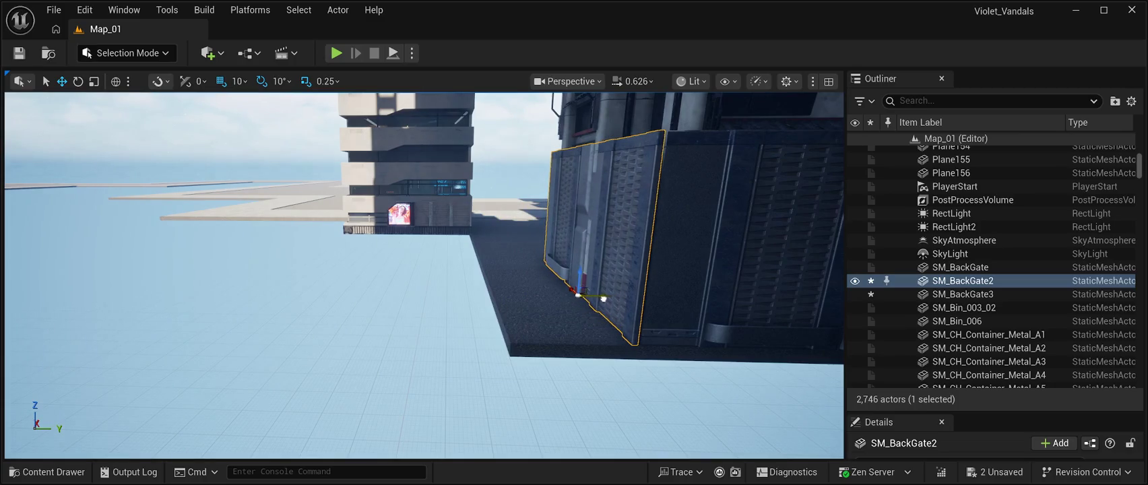
{"action": "mouse_move", "coordinate": [431, 270]}
{"action": "left_mouse_down"}
{"action": "mouse_move", "coordinate": [465, 202]}
{"action": "mouse_move", "coordinate": [418, 270]}
{"action": "mouse_move", "coordinate": [377, 270]}
{"action": "mouse_move", "coordinate": [458, 289]}
{"action": "left_mouse_up"}
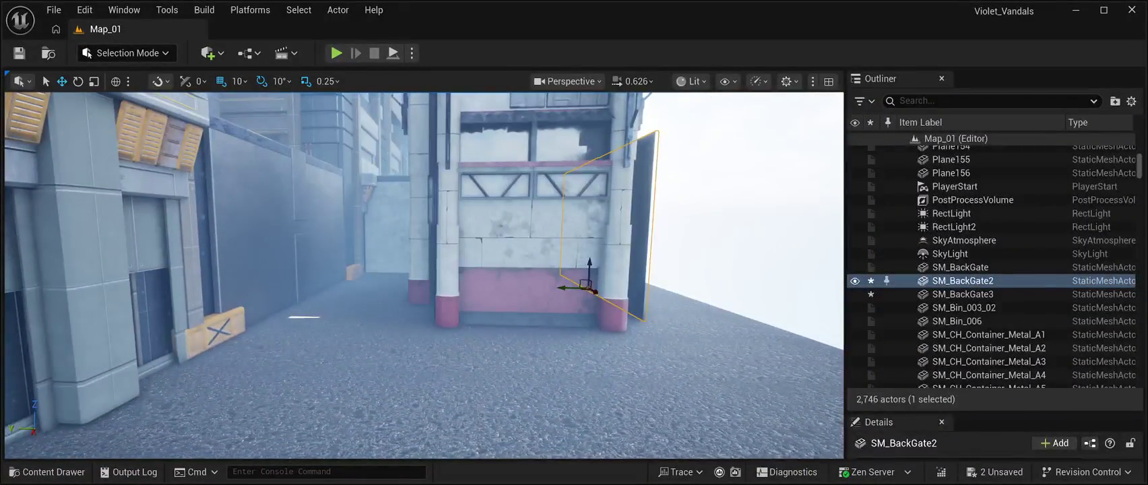
- Shift BP_CP_Building_2_Blueprint to the left, check its placement, then select SM_BackGate2
{"action": "left_click", "coordinate": [519, 256]}
{"action": "left_click_drag", "start_coordinate": [485, 195], "coordinate": [444, 193]}
{"action": "left_click_drag", "start_coordinate": [431, 269], "coordinate": [452, 310]}
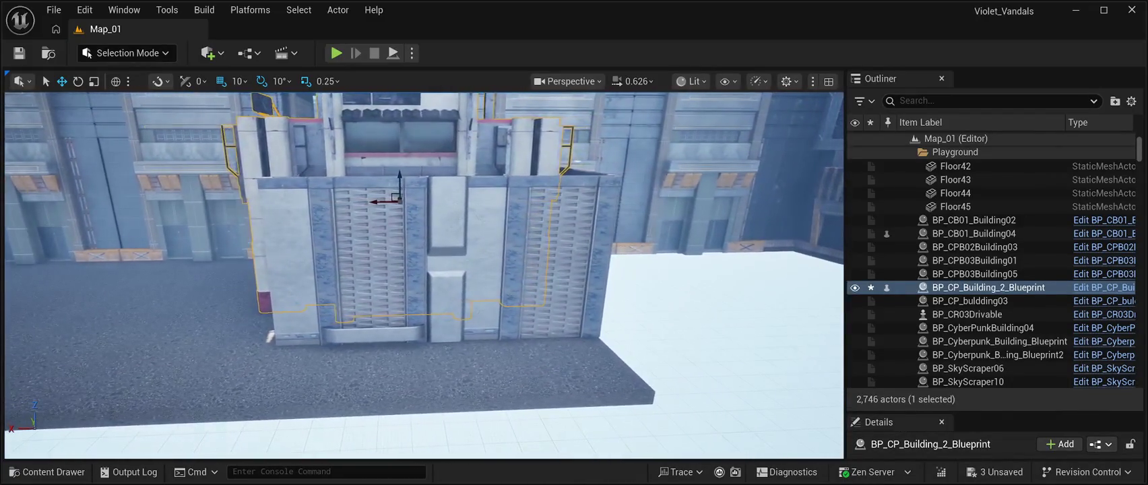
{"action": "left_click", "coordinate": [438, 256]}
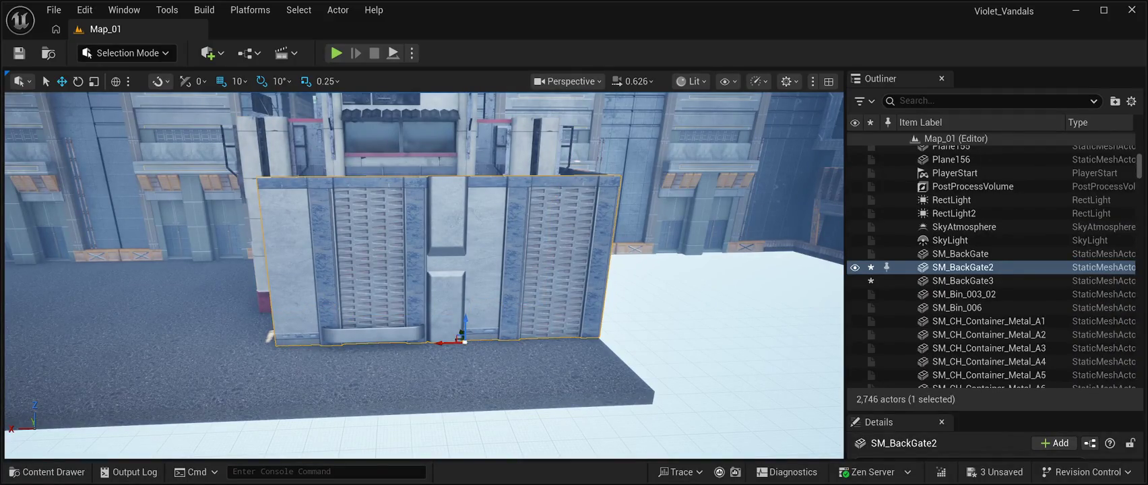
- Delete SM_BackGate2 and SM_BackGate3, then bring up the Content Drawer
{"action": "key", "text": "Delete"}
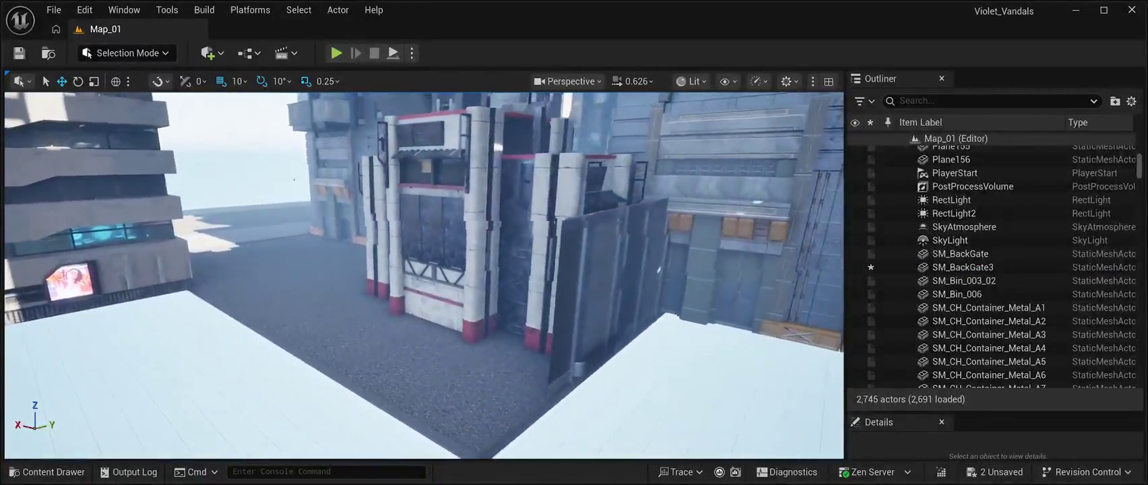
{"action": "left_click", "coordinate": [552, 290]}
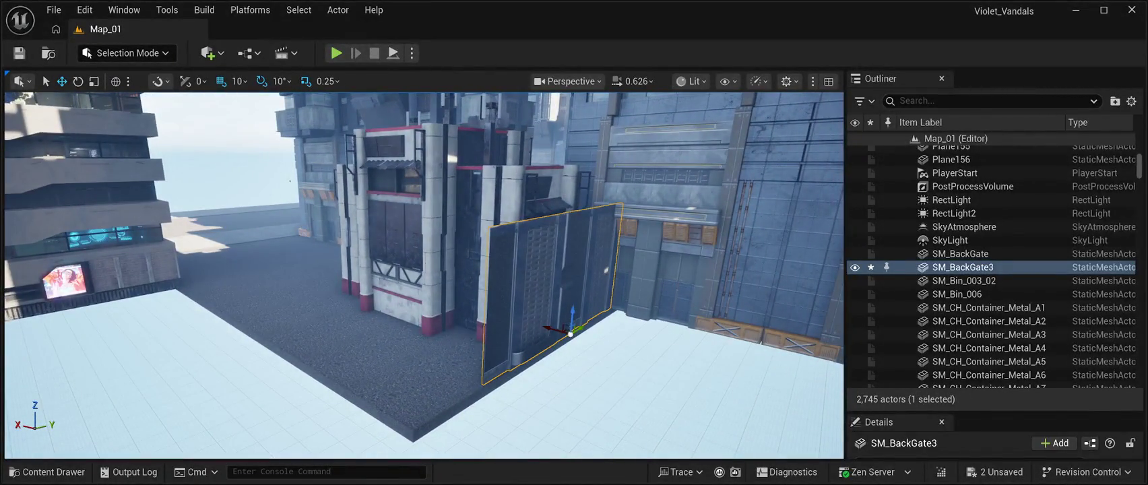
{"action": "key", "text": "Delete"}
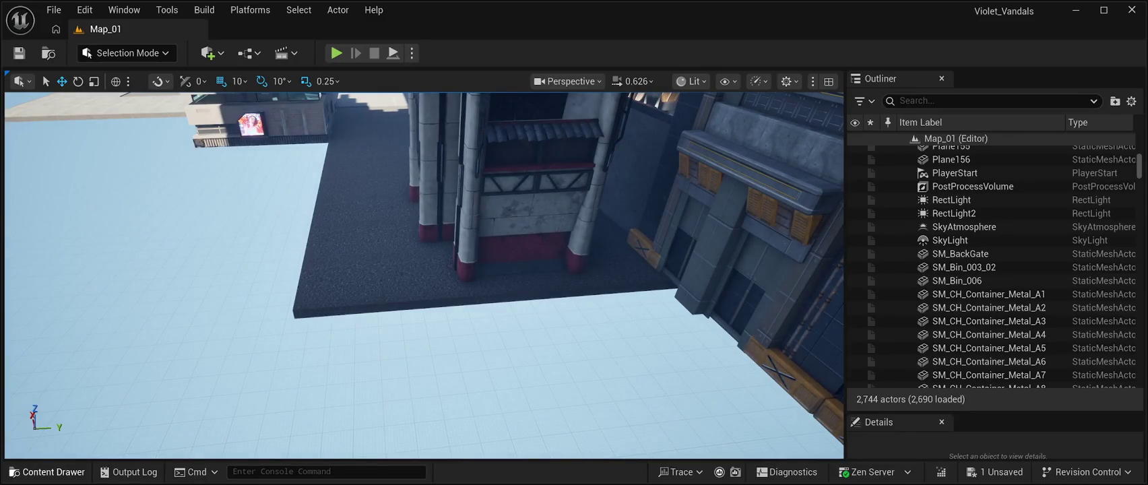
{"action": "left_click", "coordinate": [47, 472]}
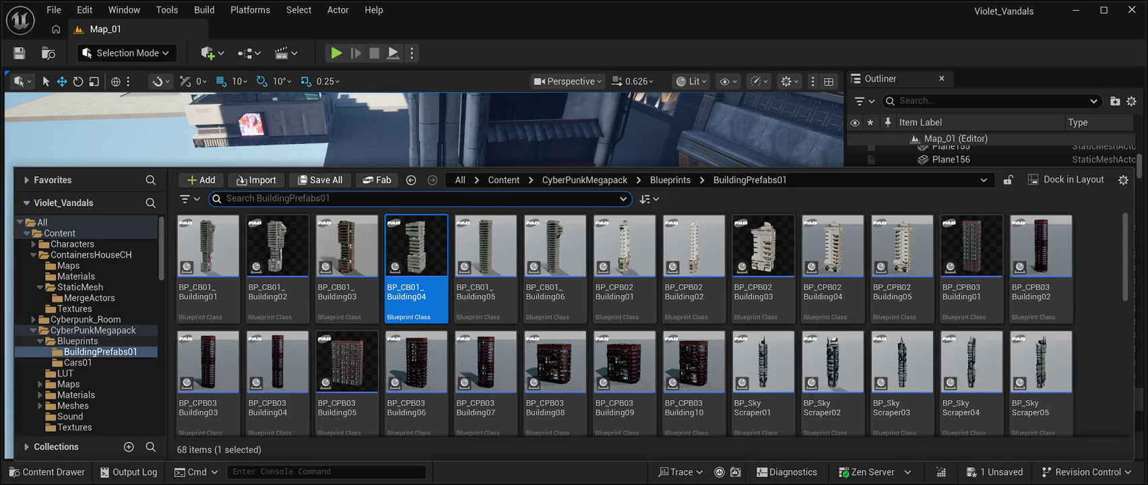
{"action": "scroll", "coordinate": [88, 323], "scroll_direction": "down", "scroll_amount": 2}
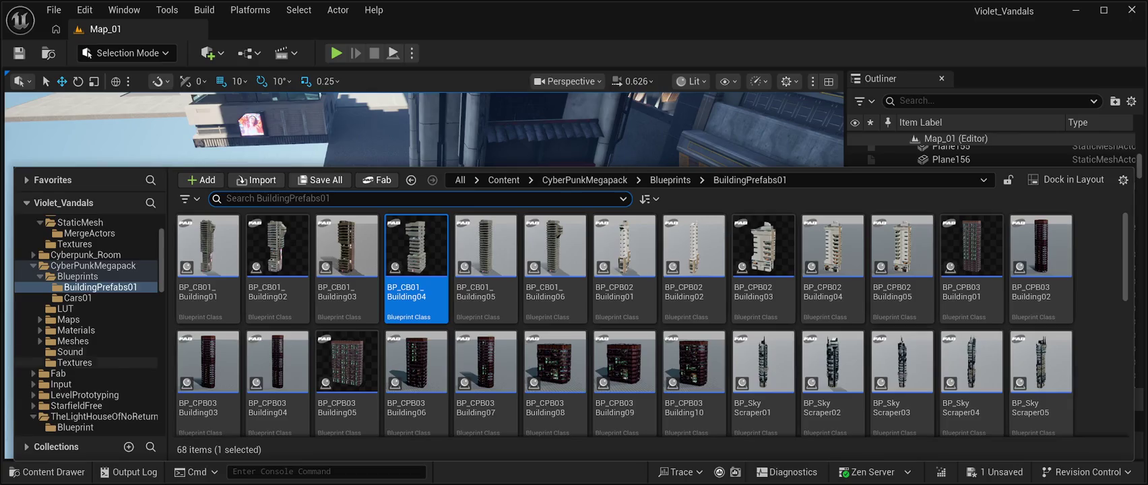
{"action": "scroll", "coordinate": [95, 358], "scroll_direction": "down", "scroll_amount": 3}
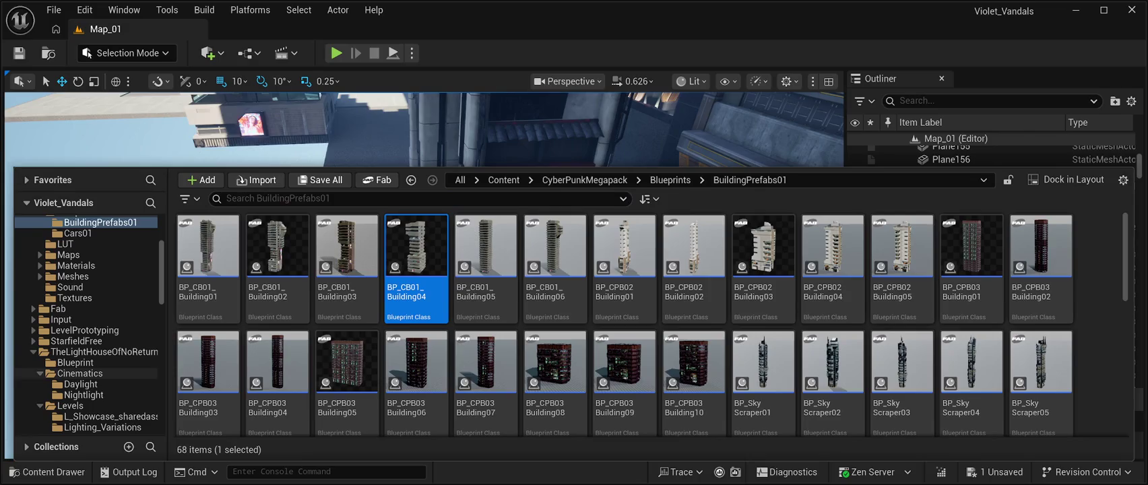
{"action": "scroll", "coordinate": [88, 384], "scroll_direction": "up", "scroll_amount": 4}
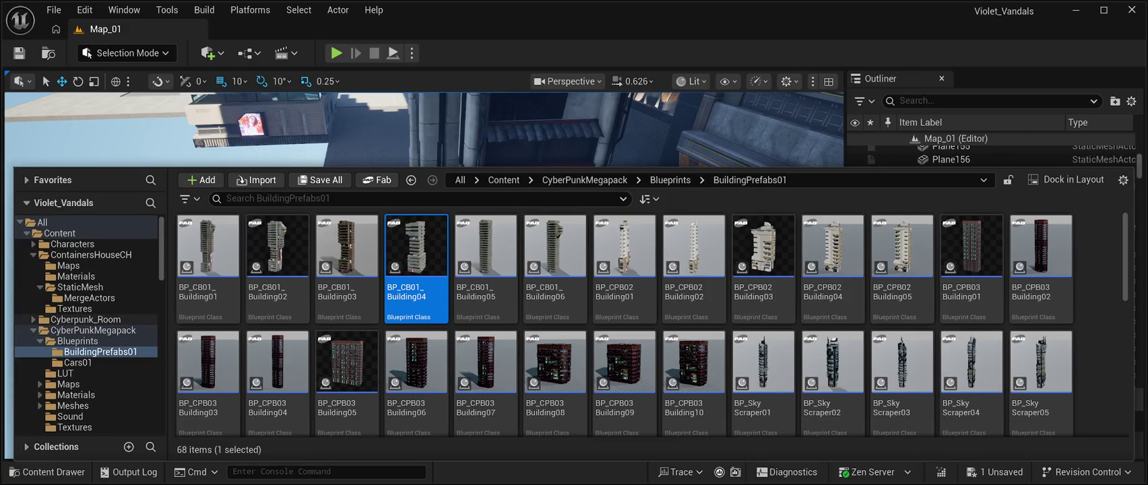
- Open ContainersHouseCH's StaticMesh folder and place an SM_Grid_6m railing in the alley
{"action": "left_click", "coordinate": [91, 254]}
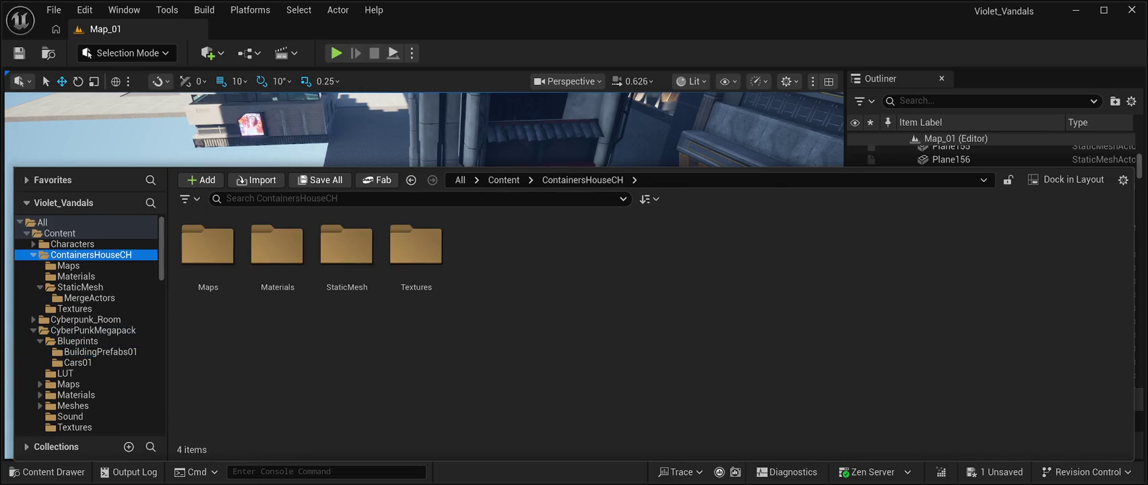
{"action": "double_click", "coordinate": [346, 246]}
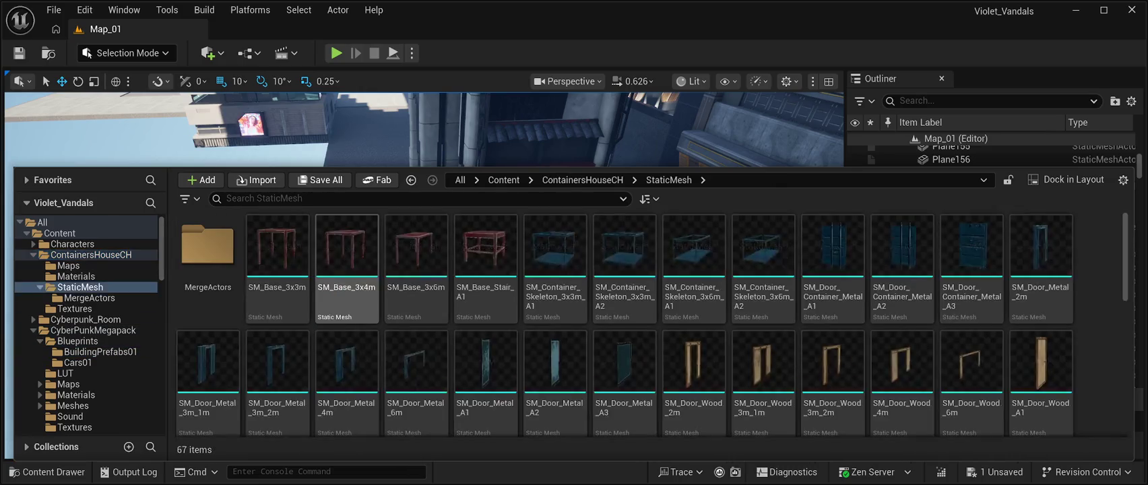
{"action": "scroll", "coordinate": [624, 283], "scroll_direction": "down", "scroll_amount": 2}
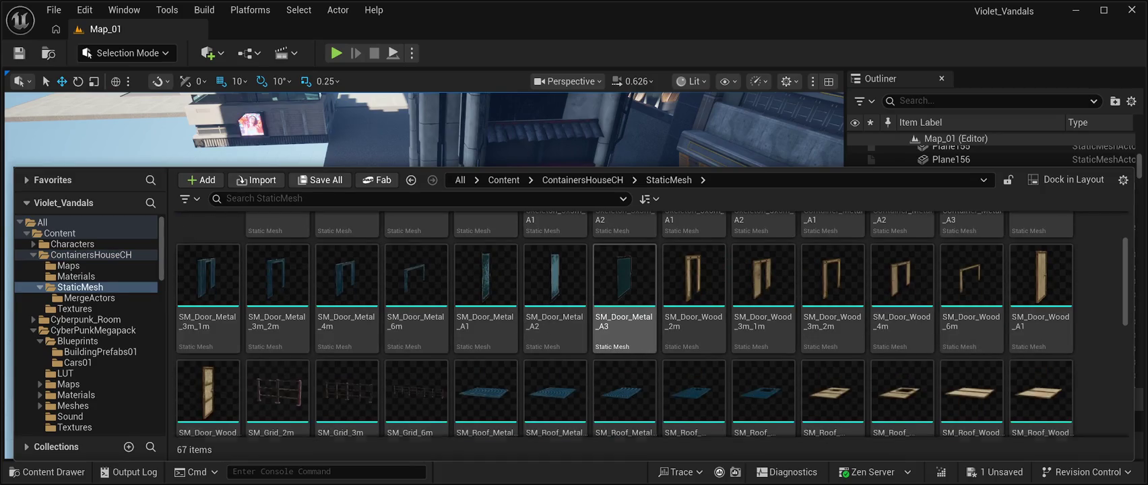
{"action": "scroll", "coordinate": [625, 296], "scroll_direction": "down", "scroll_amount": 5}
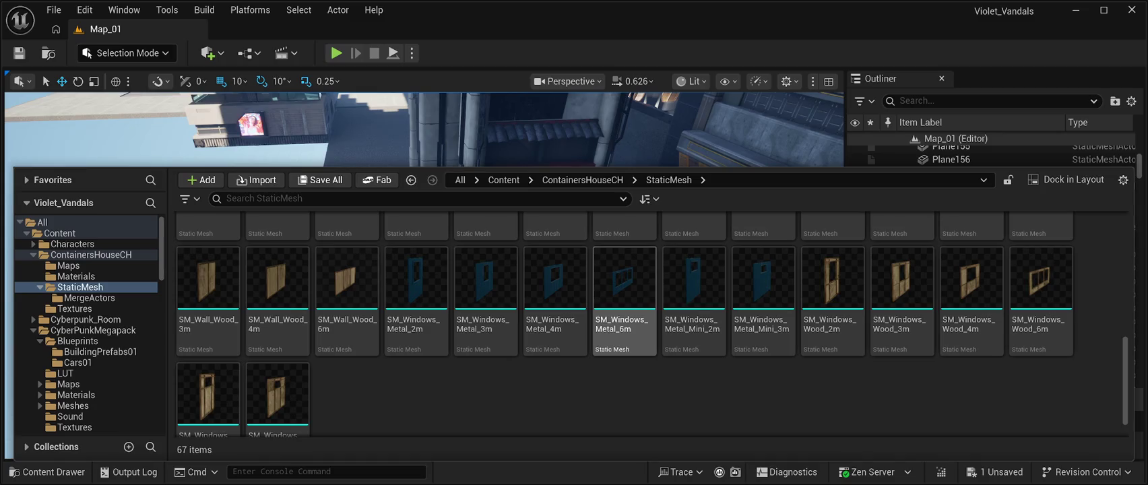
{"action": "scroll", "coordinate": [625, 296], "scroll_direction": "up", "scroll_amount": 5}
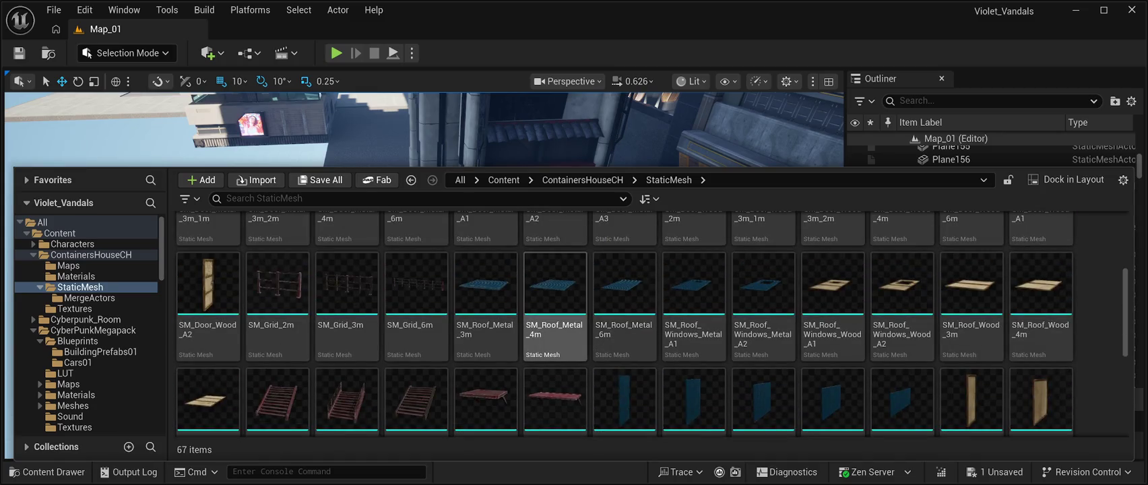
{"action": "scroll", "coordinate": [555, 317], "scroll_direction": "up", "scroll_amount": 1}
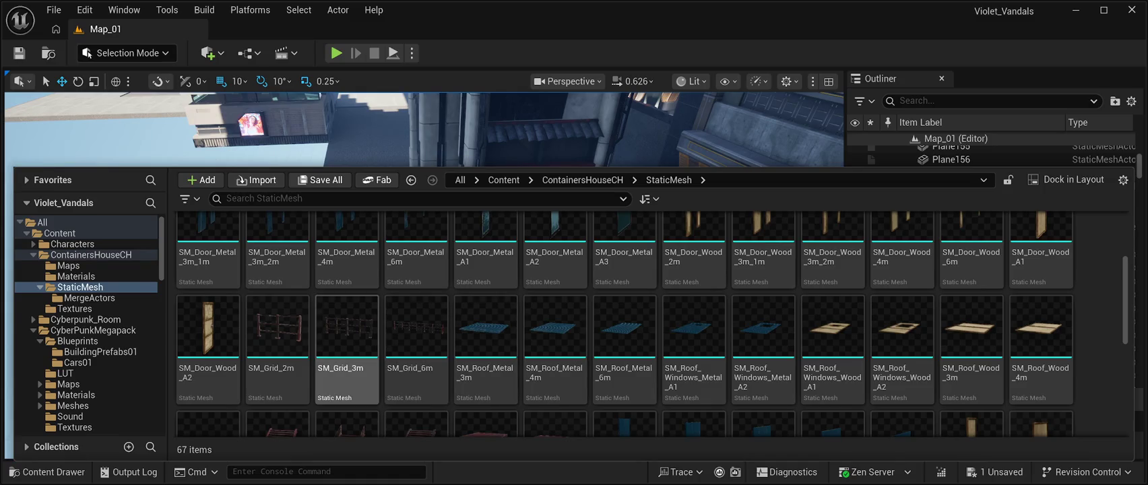
{"action": "mouse_move", "coordinate": [416, 326]}
{"action": "left_mouse_down"}
{"action": "mouse_move", "coordinate": [337, 142]}
{"action": "mouse_move", "coordinate": [202, 222]}
{"action": "mouse_move", "coordinate": [334, 202]}
{"action": "left_mouse_up"}
- Scale the SM_Grid_6m railing to 5.0 on X, Y and Z in the Details panel
{"action": "key", "text": "w"}
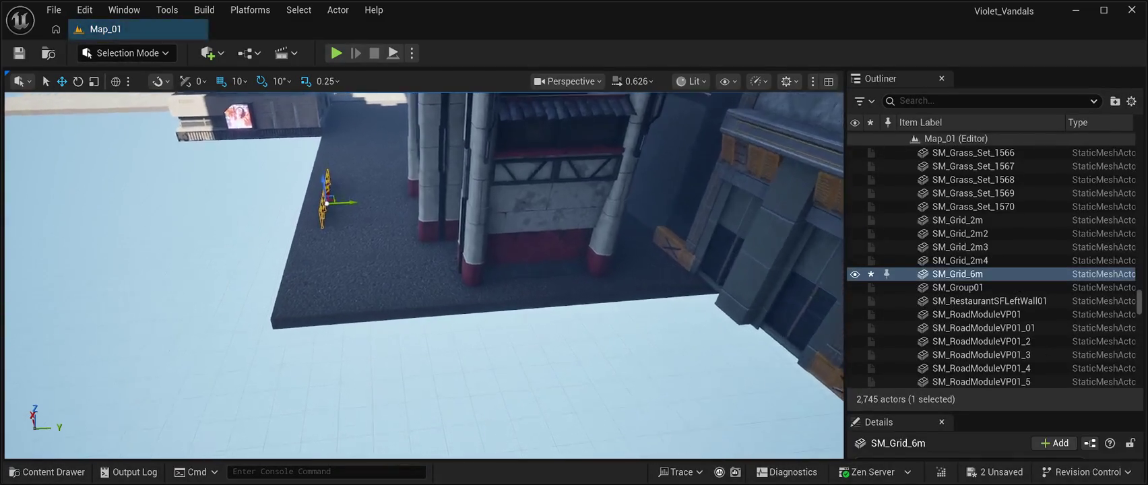
{"action": "key", "text": "f"}
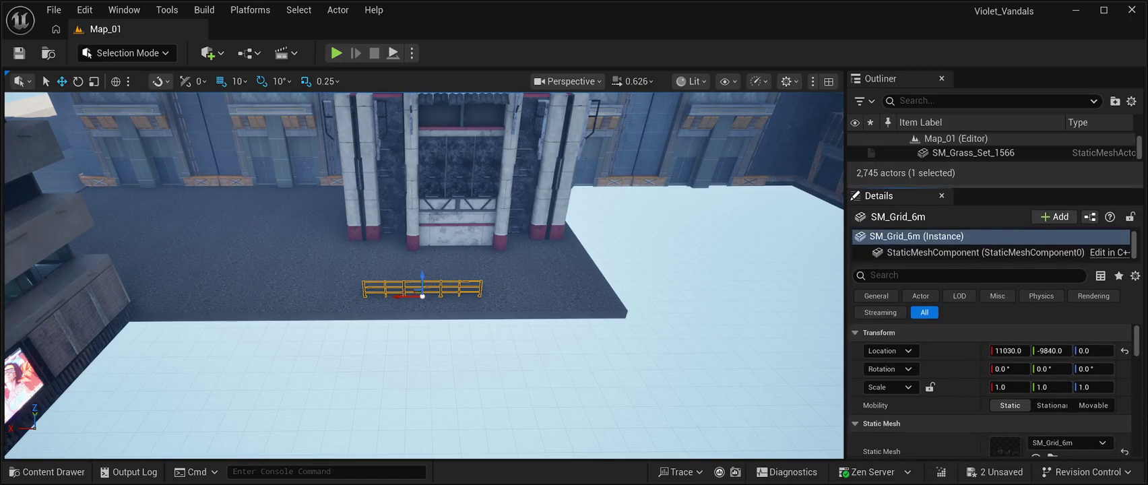
{"action": "left_click", "coordinate": [1009, 387]}
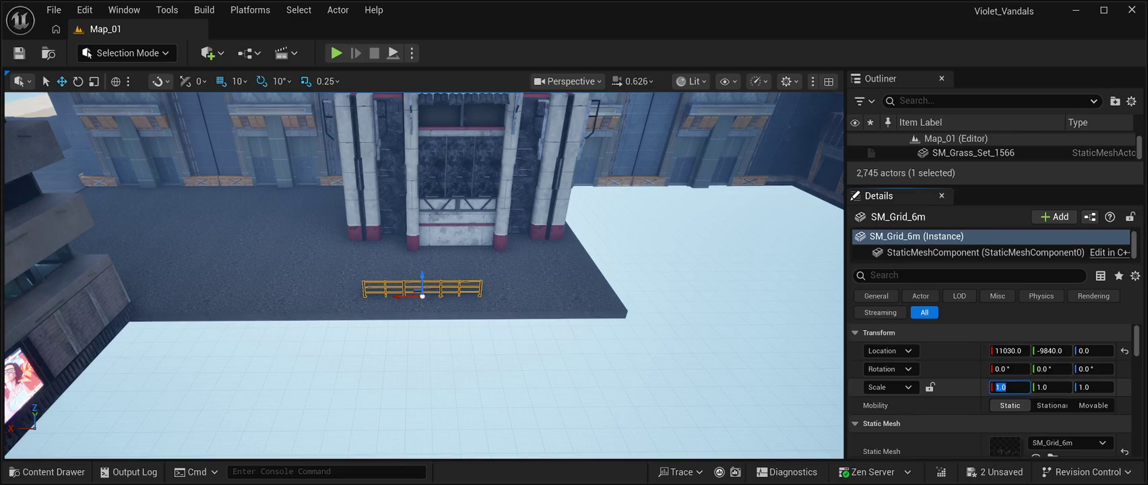
{"action": "type", "text": "5.0"}
{"action": "key", "text": "Tab"}
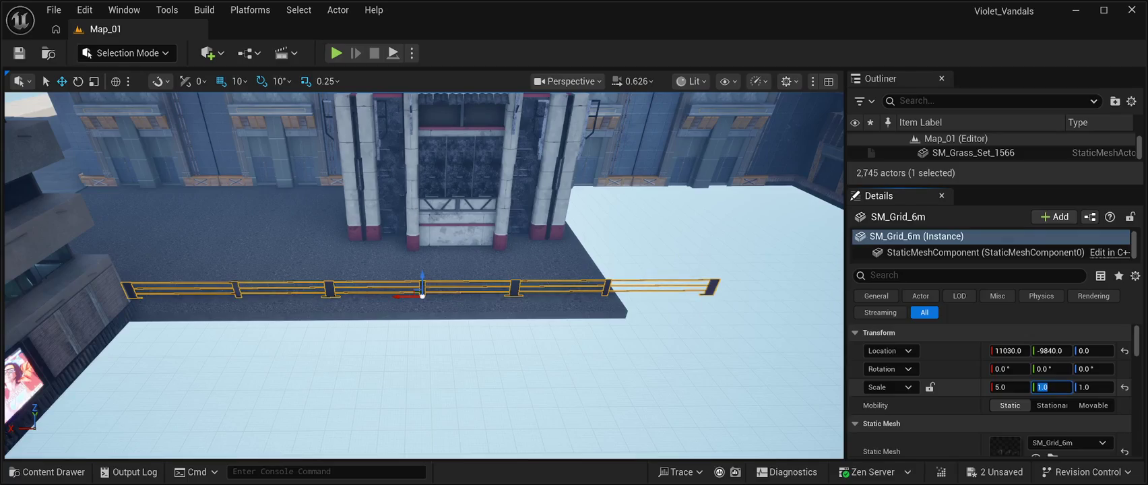
{"action": "type", "text": "5.0"}
{"action": "key", "text": "Tab"}
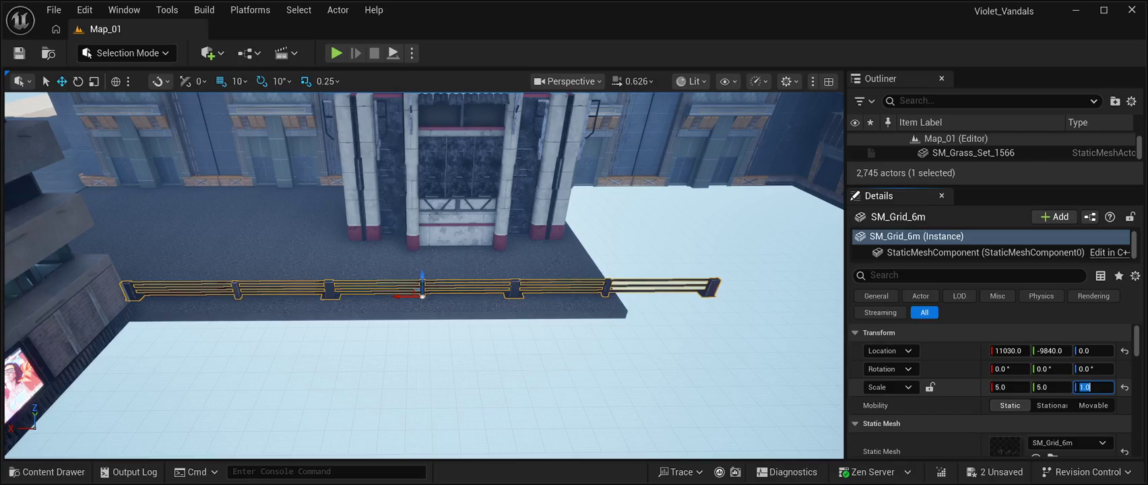
{"action": "type", "text": "5.0"}
{"action": "key", "text": "Return"}
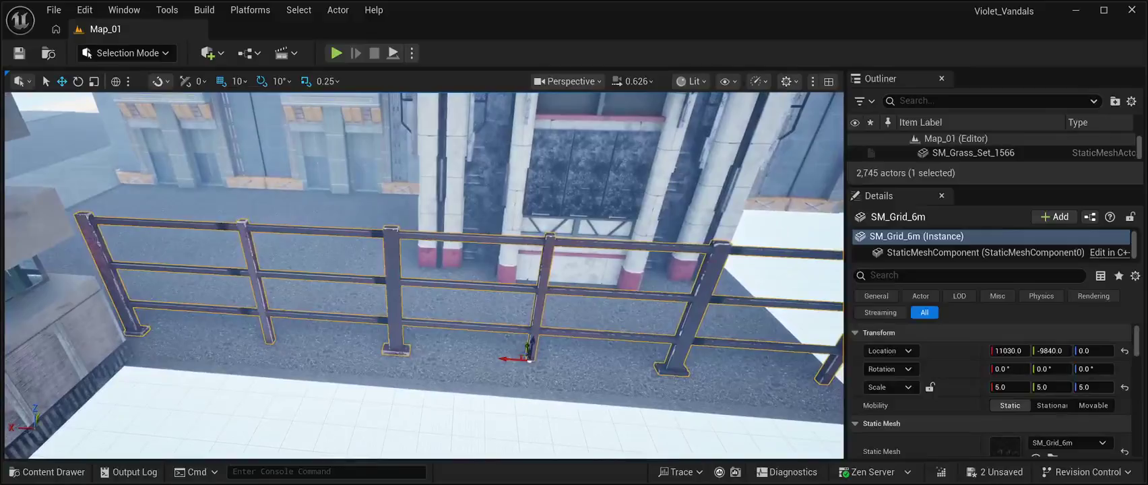
- Move the enlarged railing along X and Y to 11590, -9930, 0 at the alley edge
{"action": "mouse_move", "coordinate": [513, 358]}
{"action": "left_mouse_down"}
{"action": "mouse_move", "coordinate": [522, 364]}
{"action": "mouse_move", "coordinate": [422, 346]}
{"action": "mouse_move", "coordinate": [236, 350]}
{"action": "left_mouse_up"}
{"action": "mouse_move", "coordinate": [302, 298]}
{"action": "left_mouse_down"}
{"action": "mouse_move", "coordinate": [294, 308]}
{"action": "mouse_move", "coordinate": [337, 316]}
{"action": "mouse_move", "coordinate": [472, 306]}
{"action": "mouse_move", "coordinate": [526, 270]}
{"action": "mouse_move", "coordinate": [559, 304]}
{"action": "mouse_move", "coordinate": [465, 303]}
{"action": "mouse_move", "coordinate": [465, 316]}
{"action": "mouse_move", "coordinate": [475, 289]}
{"action": "mouse_move", "coordinate": [418, 310]}
{"action": "mouse_move", "coordinate": [276, 316]}
{"action": "left_mouse_up"}
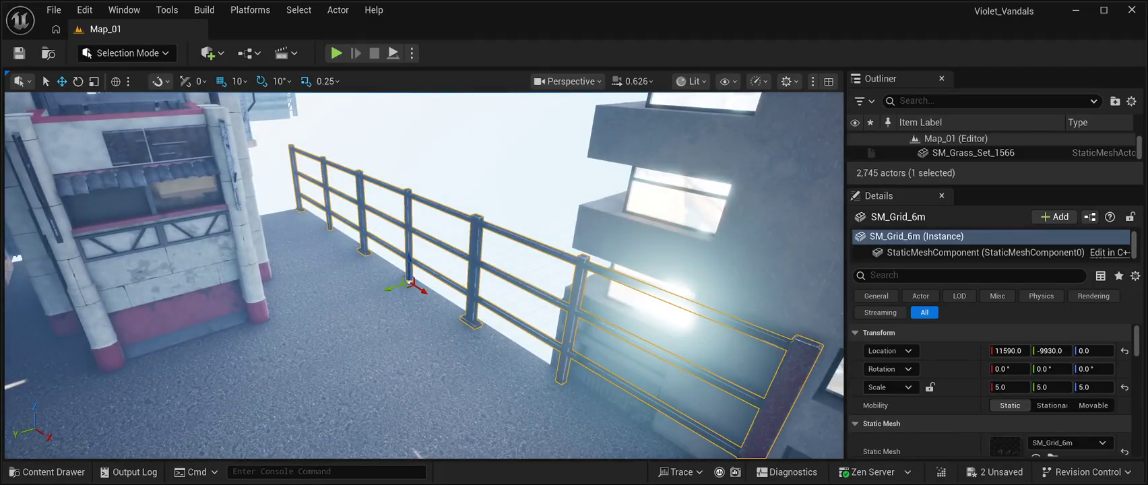
- Duplicate the railing, turn the copy -90° around Z and slide it along X to 9910
{"action": "key", "text": "ctrl+d"}
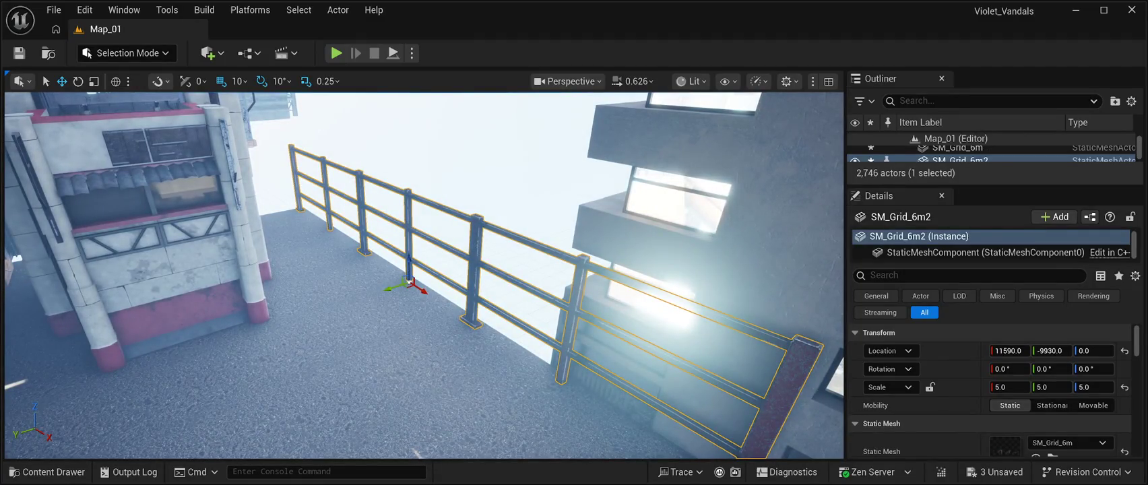
{"action": "left_click_drag", "start_coordinate": [421, 290], "coordinate": [248, 174]}
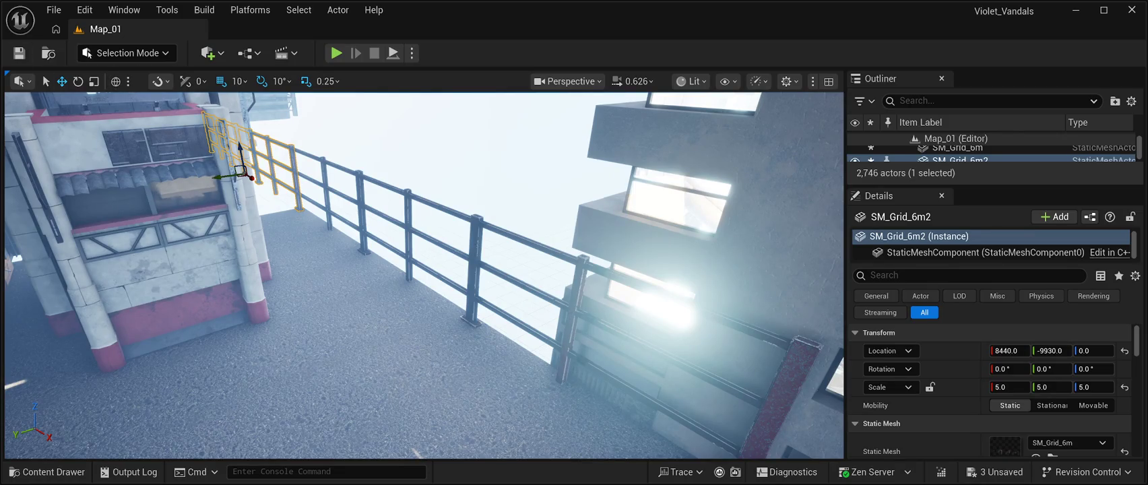
{"action": "key", "text": "e"}
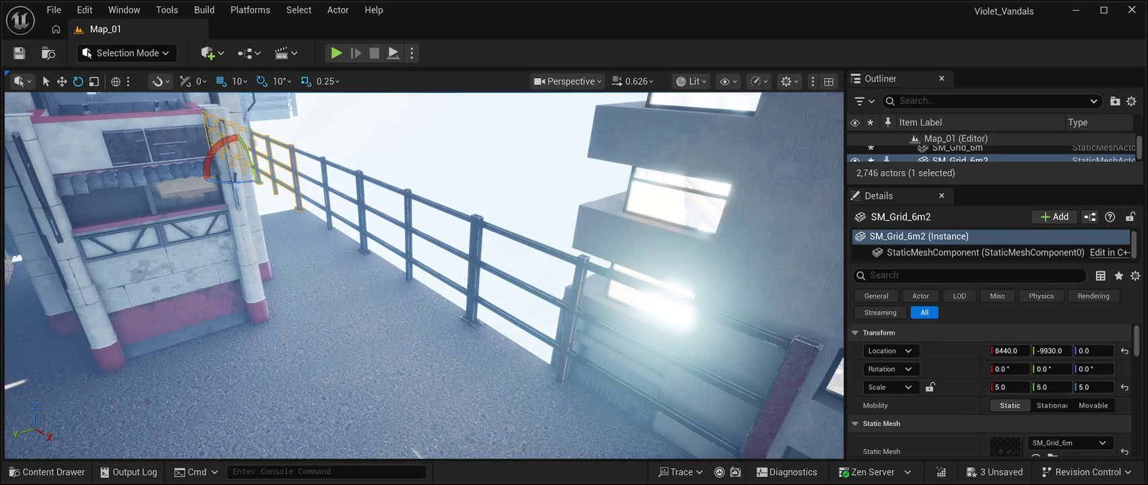
{"action": "mouse_move", "coordinate": [425, 276]}
{"action": "left_mouse_down"}
{"action": "mouse_move", "coordinate": [384, 290]}
{"action": "mouse_move", "coordinate": [370, 276]}
{"action": "mouse_move", "coordinate": [351, 320]}
{"action": "left_mouse_up"}
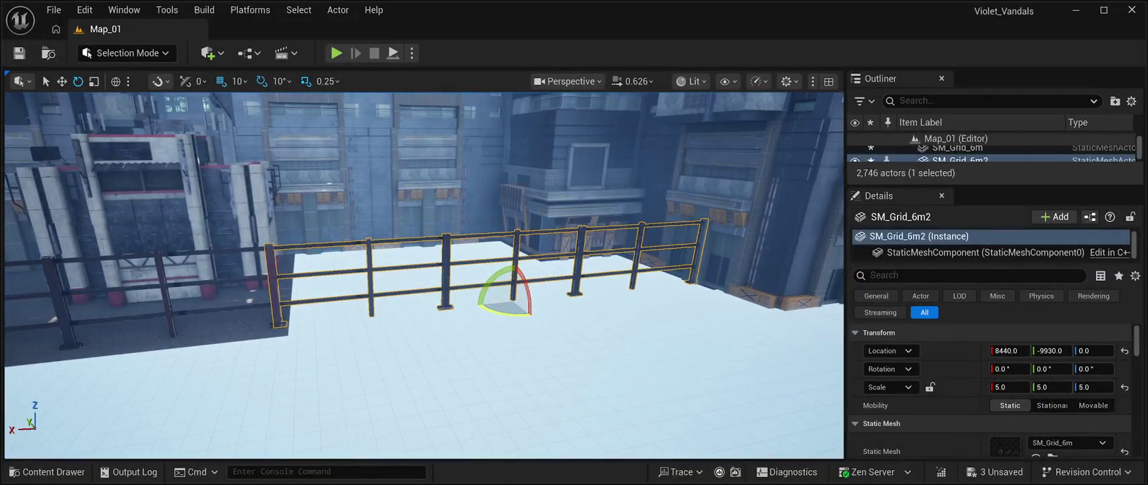
{"action": "left_click_drag", "start_coordinate": [545, 301], "coordinate": [516, 327]}
{"action": "key", "text": "w"}
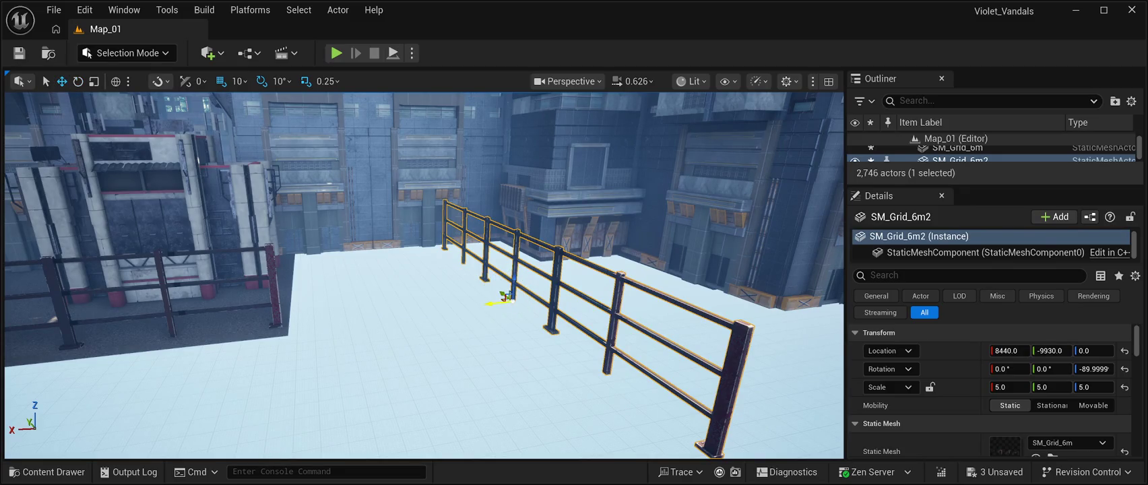
{"action": "left_click_drag", "start_coordinate": [495, 303], "coordinate": [273, 322]}
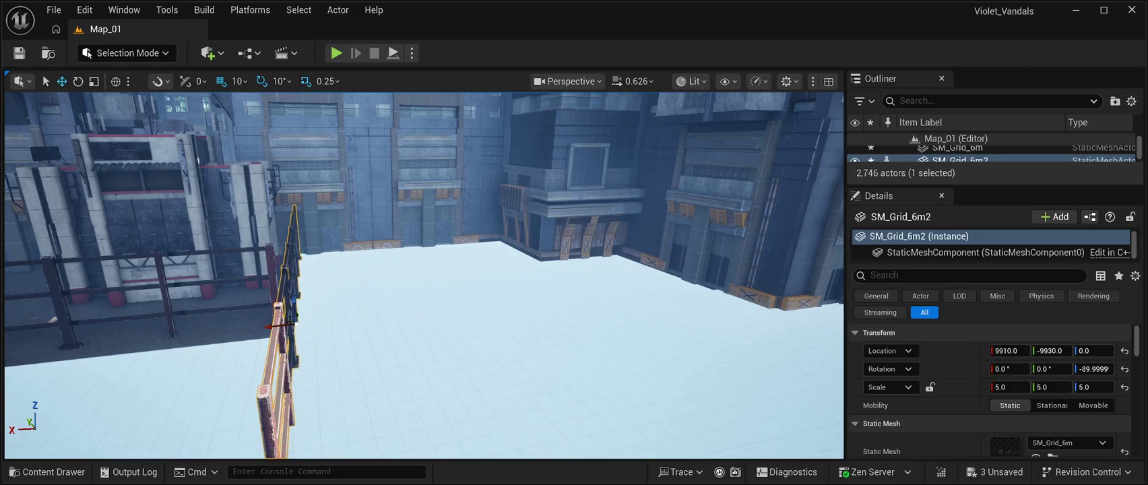
- Shorten the duplicate fence to X scale 2.5 and set it across the street at Y -9100
{"action": "key", "text": "s"}
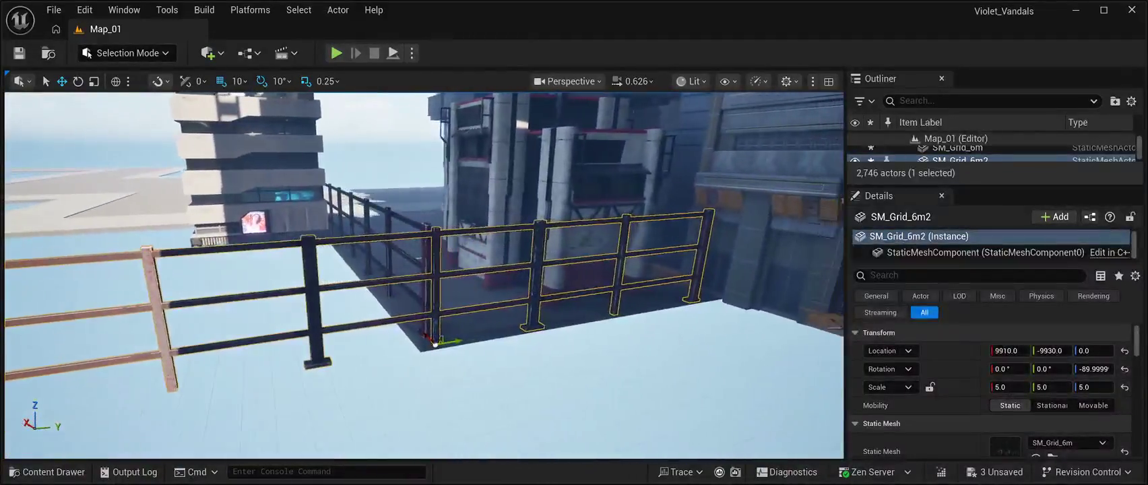
{"action": "mouse_move", "coordinate": [388, 341]}
{"action": "left_mouse_down"}
{"action": "mouse_move", "coordinate": [405, 337]}
{"action": "mouse_move", "coordinate": [303, 385]}
{"action": "mouse_move", "coordinate": [438, 369]}
{"action": "left_mouse_up"}
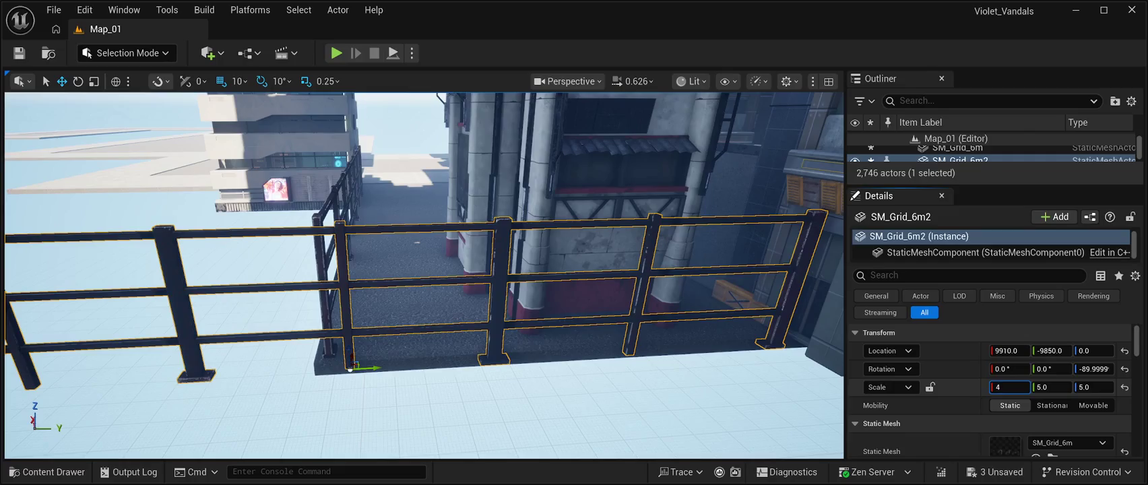
{"action": "mouse_move", "coordinate": [438, 369]}
{"action": "left_mouse_down"}
{"action": "mouse_move", "coordinate": [404, 364]}
{"action": "mouse_move", "coordinate": [438, 364]}
{"action": "left_mouse_up"}
{"action": "type", "text": "3"}
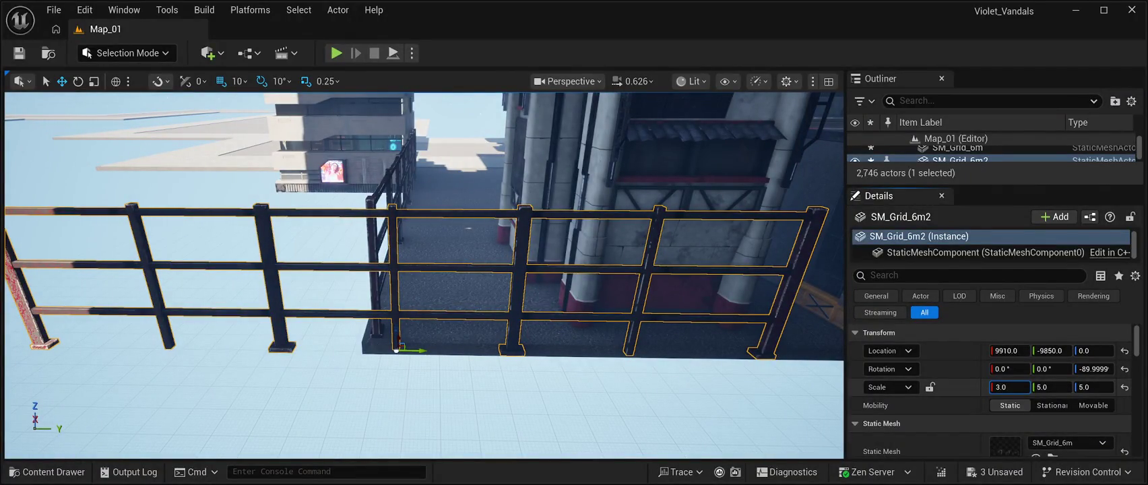
{"action": "key", "text": "Return"}
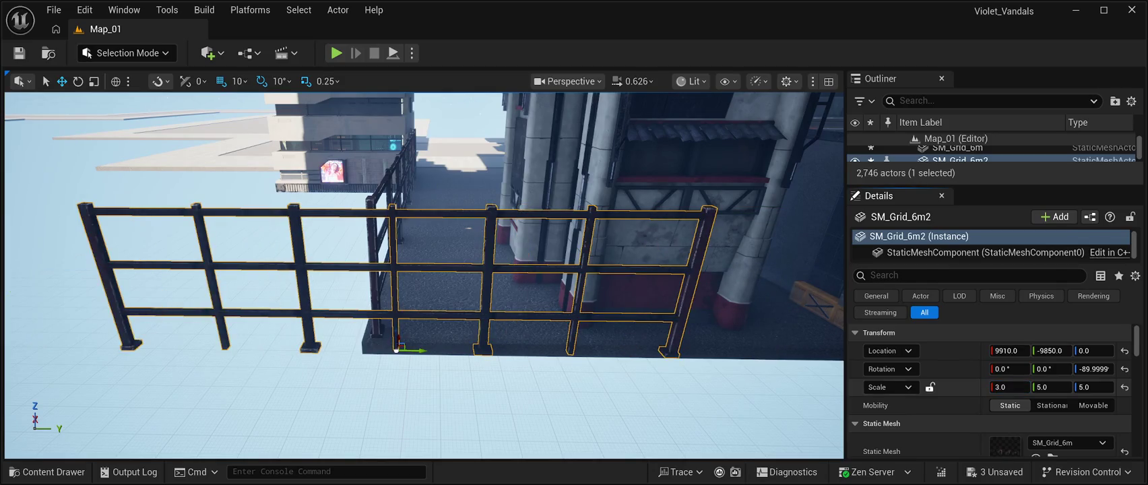
{"action": "left_click_drag", "start_coordinate": [396, 349], "coordinate": [648, 353]}
{"action": "key", "text": "w"}
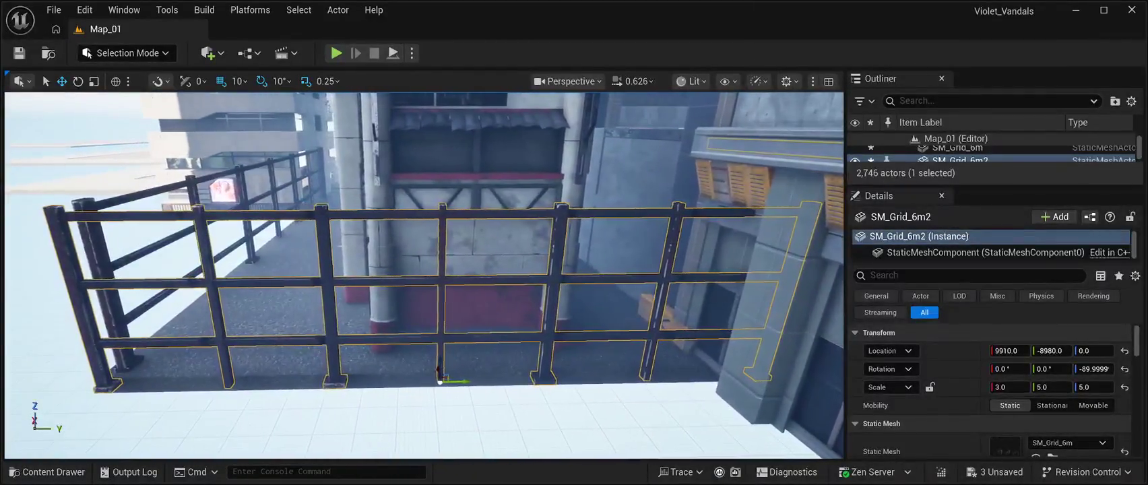
{"action": "left_click_drag", "start_coordinate": [464, 380], "coordinate": [399, 371]}
{"action": "type", "text": "2.5"}
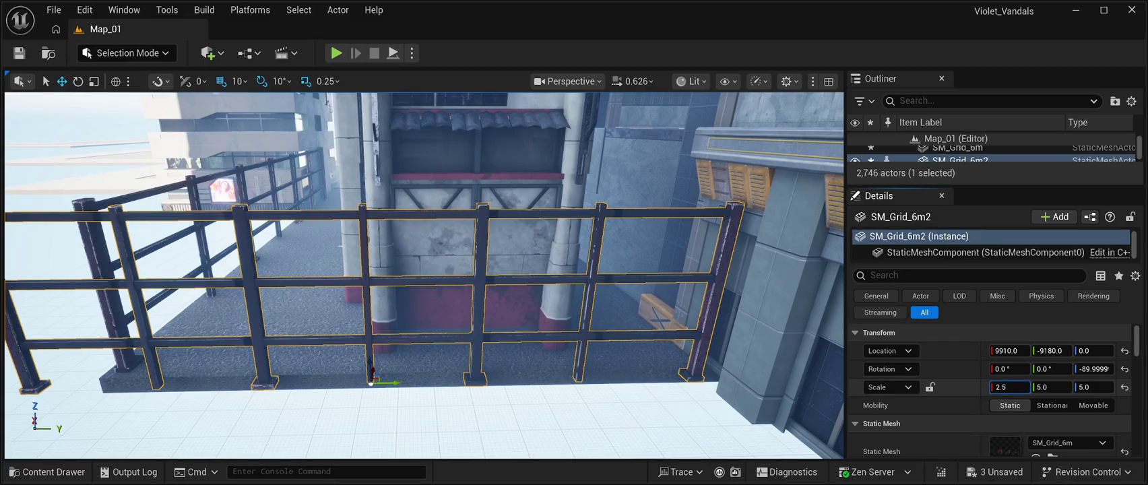
{"action": "key", "text": "Return"}
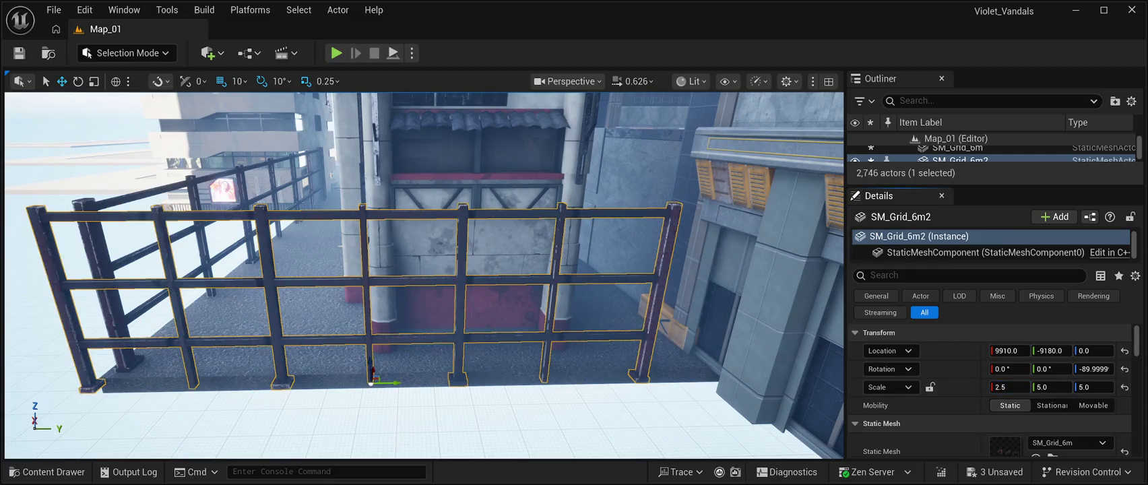
{"action": "mouse_move", "coordinate": [389, 382]}
{"action": "left_mouse_down"}
{"action": "mouse_move", "coordinate": [418, 380]}
{"action": "mouse_move", "coordinate": [284, 369]}
{"action": "mouse_move", "coordinate": [242, 344]}
{"action": "left_mouse_up"}
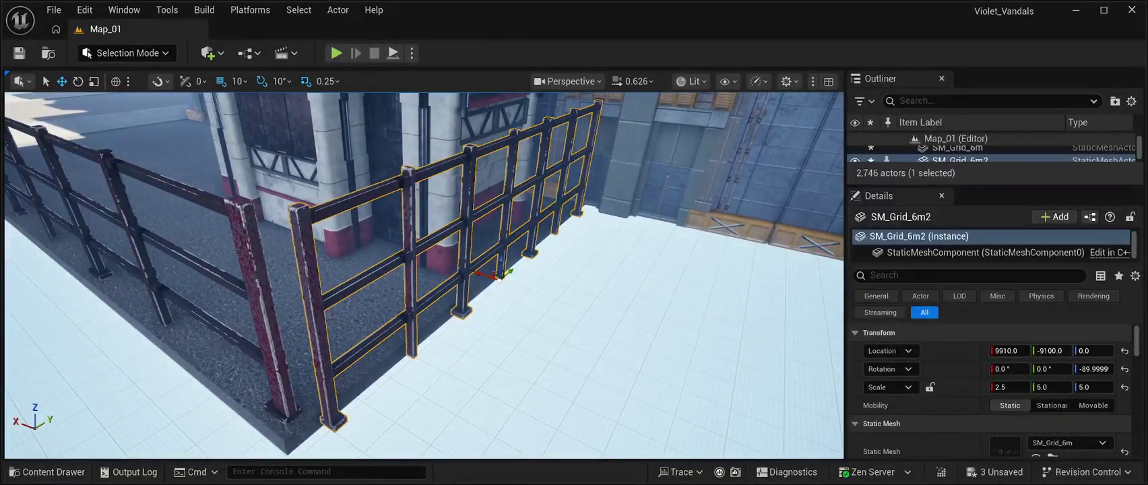
- Move the fence along X to 9970, then bring up the Content Drawer
{"action": "mouse_move", "coordinate": [480, 274]}
{"action": "left_mouse_down"}
{"action": "mouse_move", "coordinate": [467, 270]}
{"action": "mouse_move", "coordinate": [710, 360]}
{"action": "mouse_move", "coordinate": [647, 353]}
{"action": "mouse_move", "coordinate": [681, 356]}
{"action": "mouse_move", "coordinate": [664, 390]}
{"action": "mouse_move", "coordinate": [691, 364]}
{"action": "mouse_move", "coordinate": [704, 324]}
{"action": "mouse_move", "coordinate": [704, 357]}
{"action": "mouse_move", "coordinate": [728, 357]}
{"action": "left_mouse_up"}
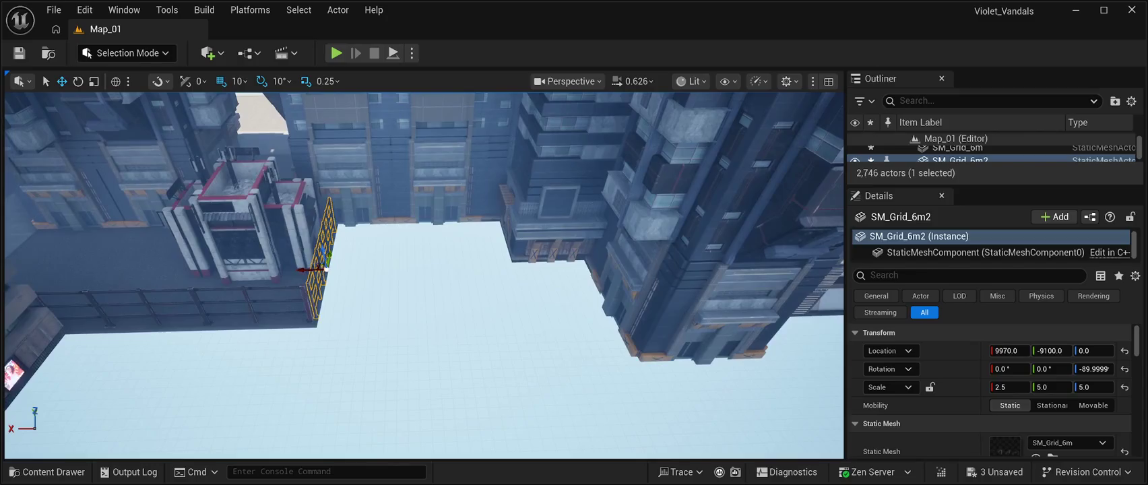
{"action": "key", "text": "ctrl+space"}
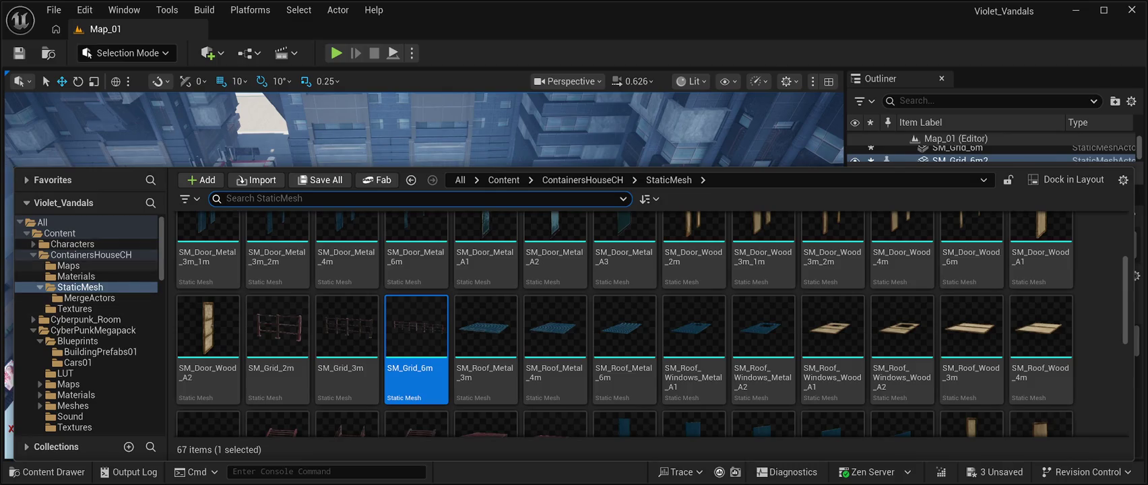
- Browse CyberPunkMegapack > Blueprints > BuildingPrefabs01, select BP_CPB03Building06 and close the drawer
{"action": "left_click", "coordinate": [93, 330]}
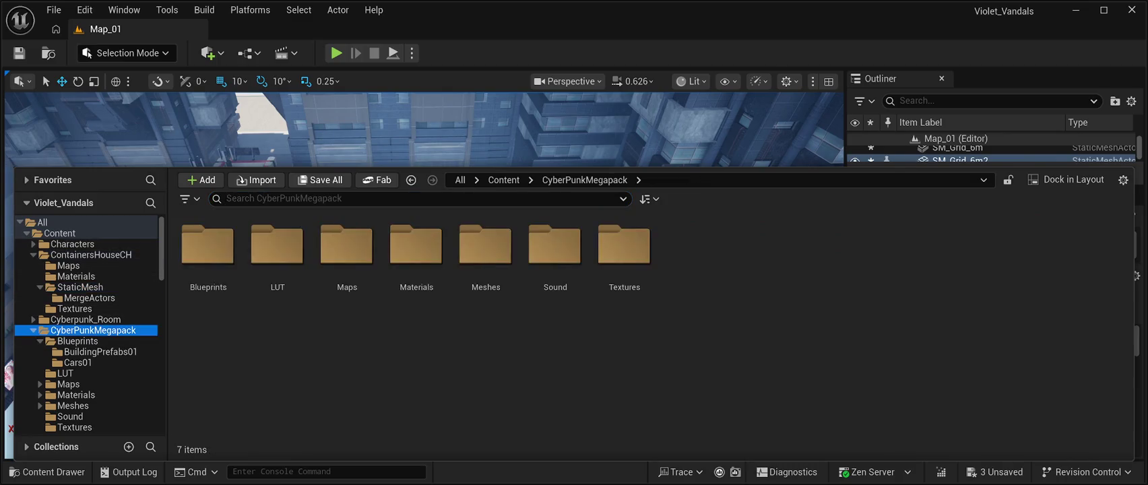
{"action": "left_click", "coordinate": [208, 246]}
{"action": "double_click", "coordinate": [209, 246]}
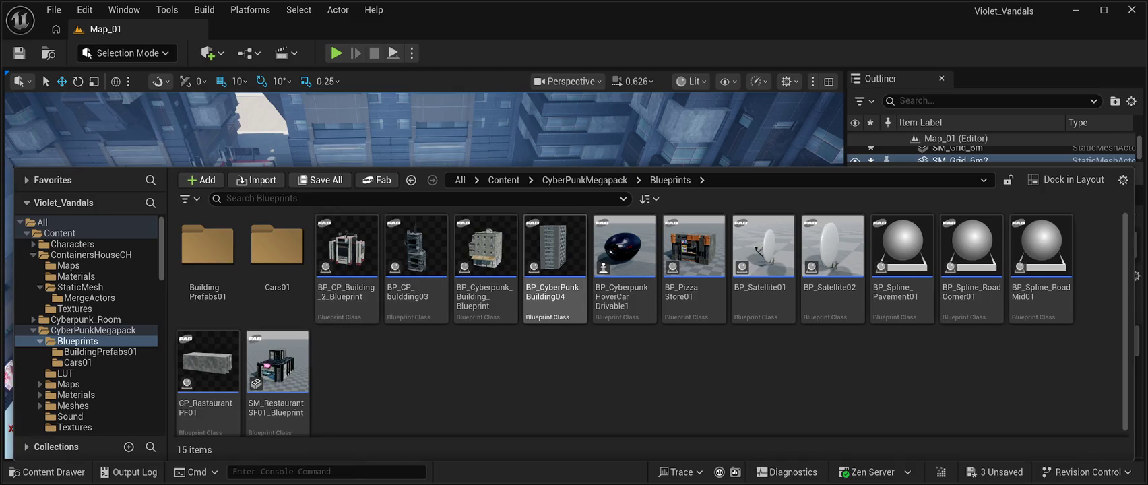
{"action": "left_click", "coordinate": [208, 249]}
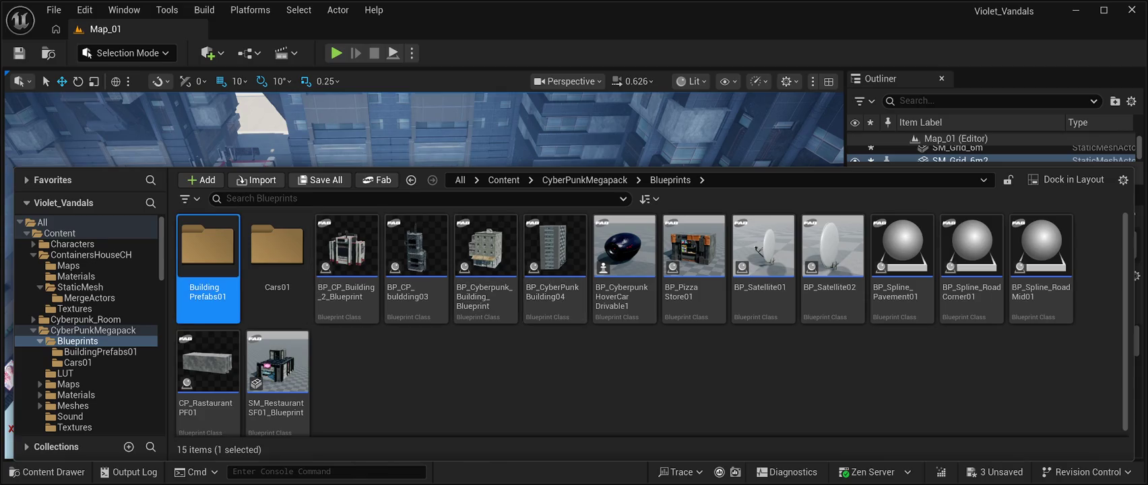
{"action": "double_click", "coordinate": [208, 249]}
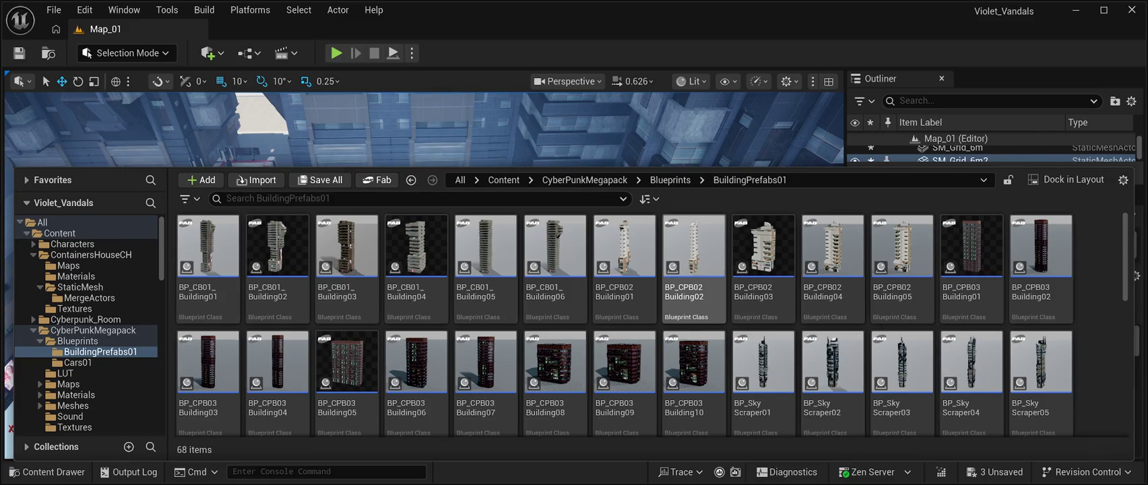
{"action": "scroll", "coordinate": [694, 297], "scroll_direction": "down", "scroll_amount": 2}
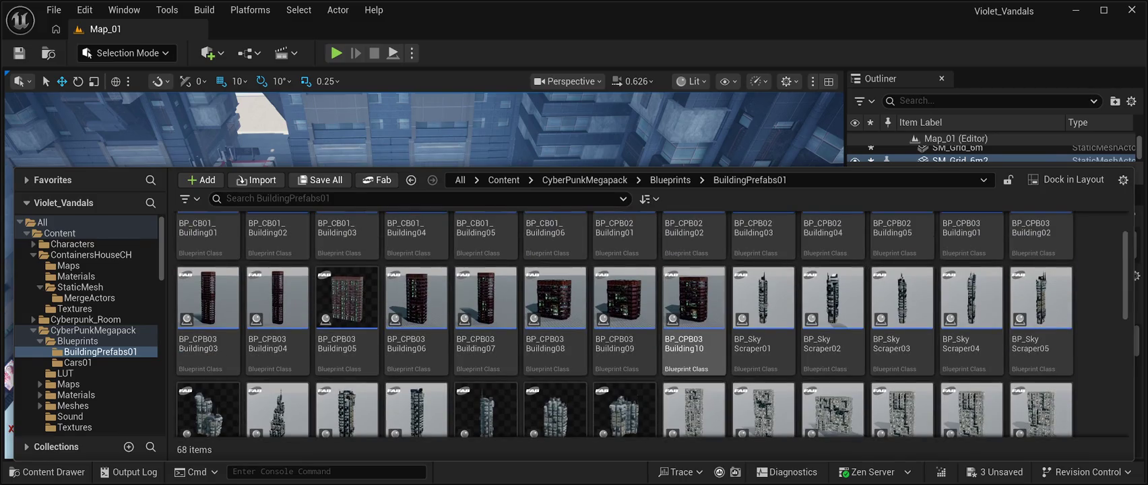
{"action": "left_click", "coordinate": [416, 296]}
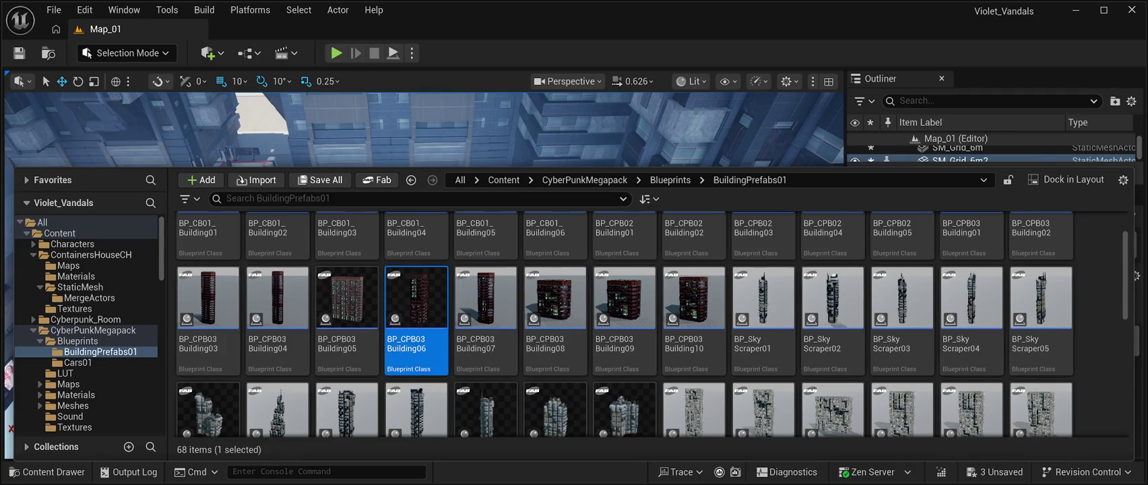
{"action": "key", "text": "ctrl+space"}
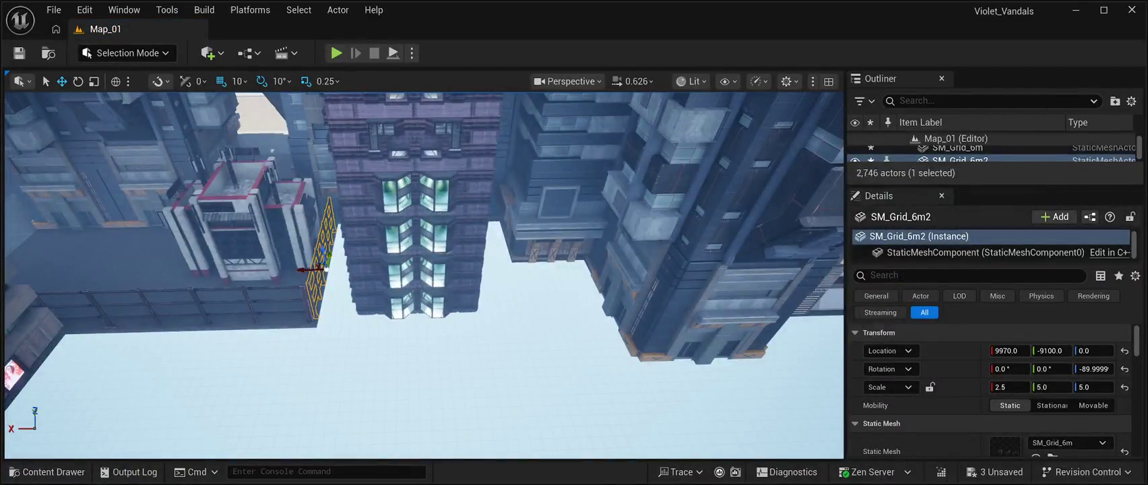
- Place BP_CPB03Building06 at the walkway's end, turned 90° and raised, at 9120, -9570, 2194
{"action": "left_click_drag", "start_coordinate": [415, 202], "coordinate": [550, 220]}
{"action": "mouse_move", "coordinate": [399, 248]}
{"action": "left_mouse_down"}
{"action": "mouse_move", "coordinate": [402, 161]}
{"action": "mouse_move", "coordinate": [422, 192]}
{"action": "mouse_move", "coordinate": [483, 222]}
{"action": "left_mouse_up"}
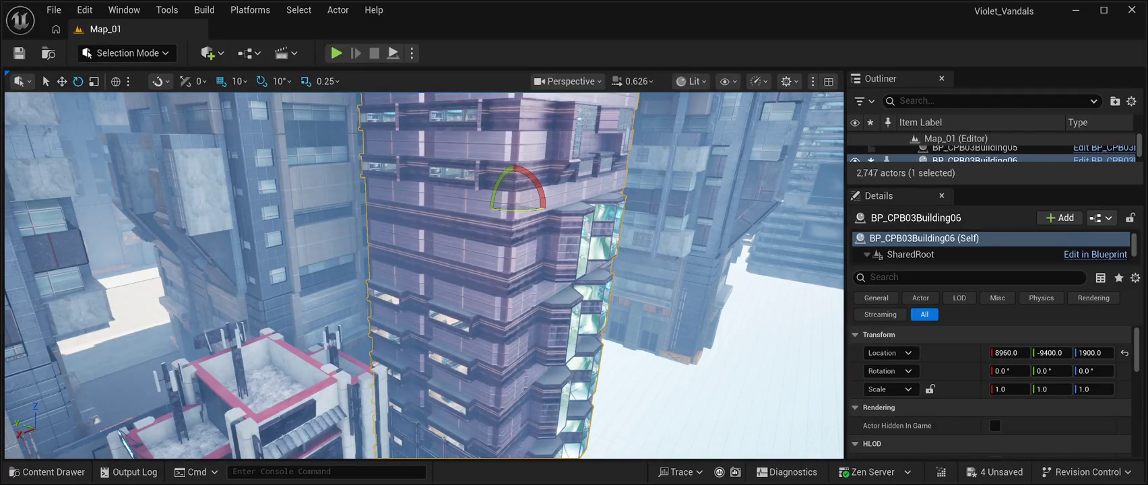
{"action": "left_click_drag", "start_coordinate": [540, 194], "coordinate": [472, 203]}
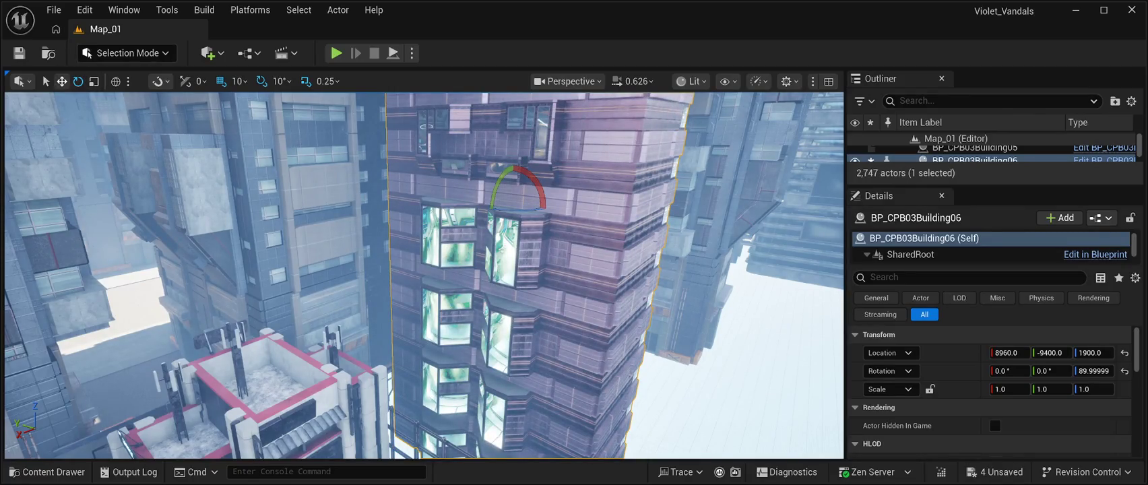
{"action": "left_click_drag", "start_coordinate": [499, 283], "coordinate": [457, 188]}
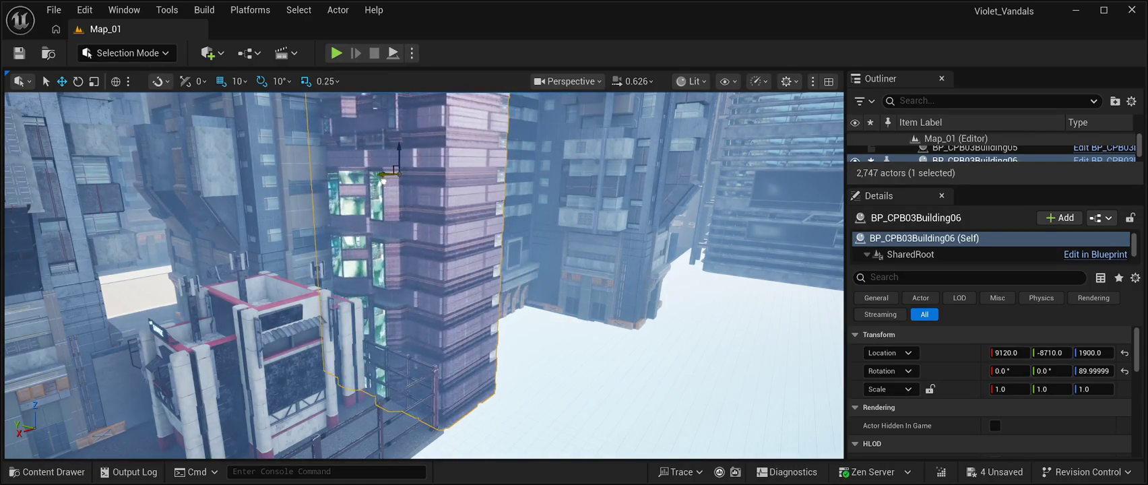
{"action": "left_click_drag", "start_coordinate": [457, 188], "coordinate": [450, 182]}
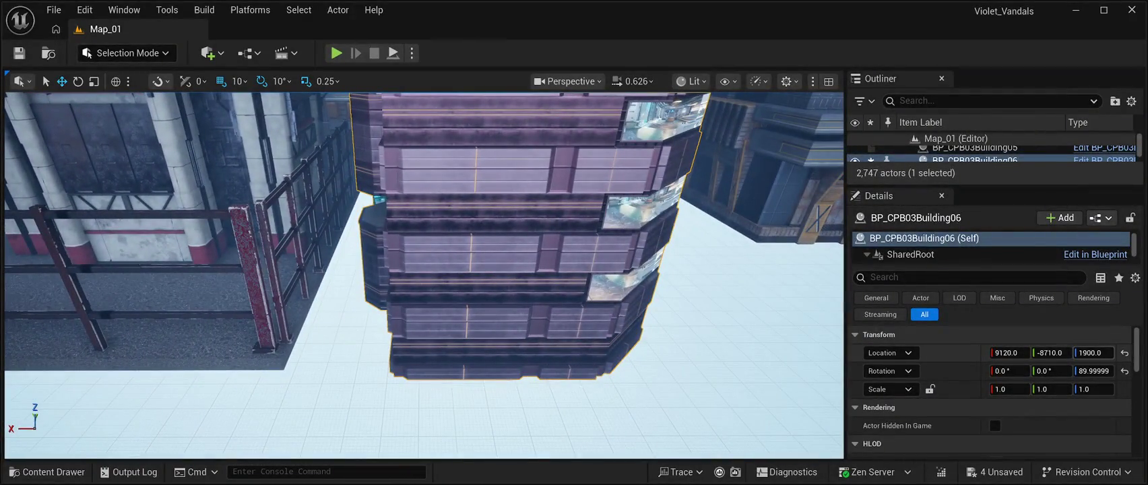
{"action": "mouse_move", "coordinate": [1093, 352]}
{"action": "left_mouse_down"}
{"action": "mouse_move", "coordinate": [1080, 353]}
{"action": "mouse_move", "coordinate": [1098, 353]}
{"action": "left_mouse_up"}
{"action": "mouse_move", "coordinate": [424, 270]}
{"action": "left_mouse_down"}
{"action": "mouse_move", "coordinate": [377, 270]}
{"action": "mouse_move", "coordinate": [351, 242]}
{"action": "mouse_move", "coordinate": [337, 189]}
{"action": "mouse_move", "coordinate": [337, 215]}
{"action": "mouse_move", "coordinate": [357, 235]}
{"action": "mouse_move", "coordinate": [347, 226]}
{"action": "mouse_move", "coordinate": [413, 262]}
{"action": "left_mouse_up"}
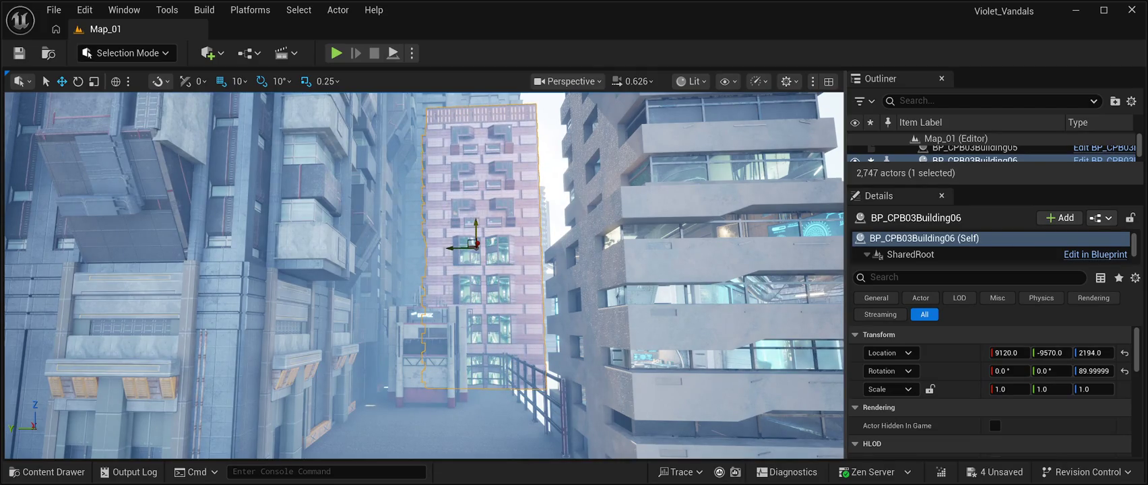
- Slide the Floor46 walkway slab along Y to -10540
{"action": "key", "text": "w"}
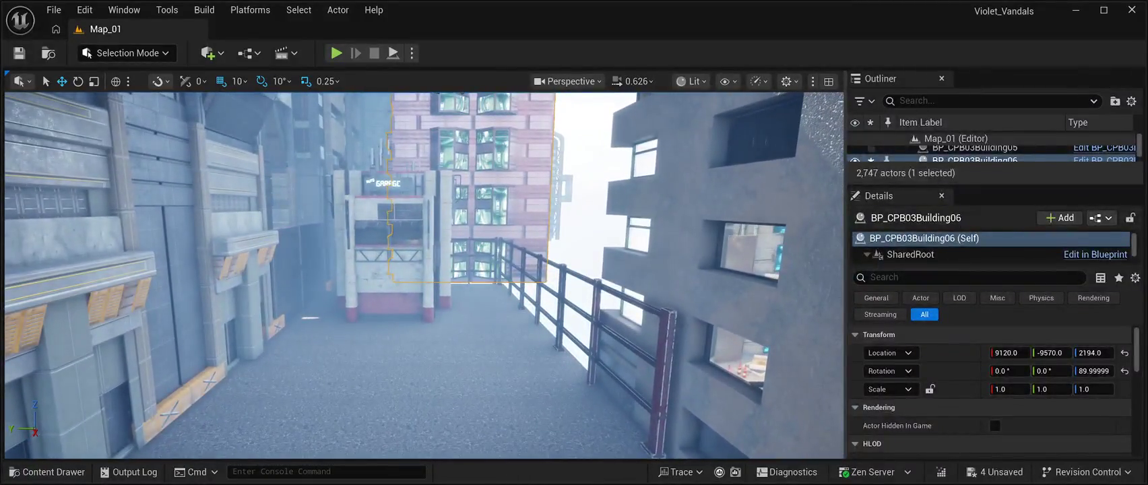
{"action": "left_click", "coordinate": [404, 351]}
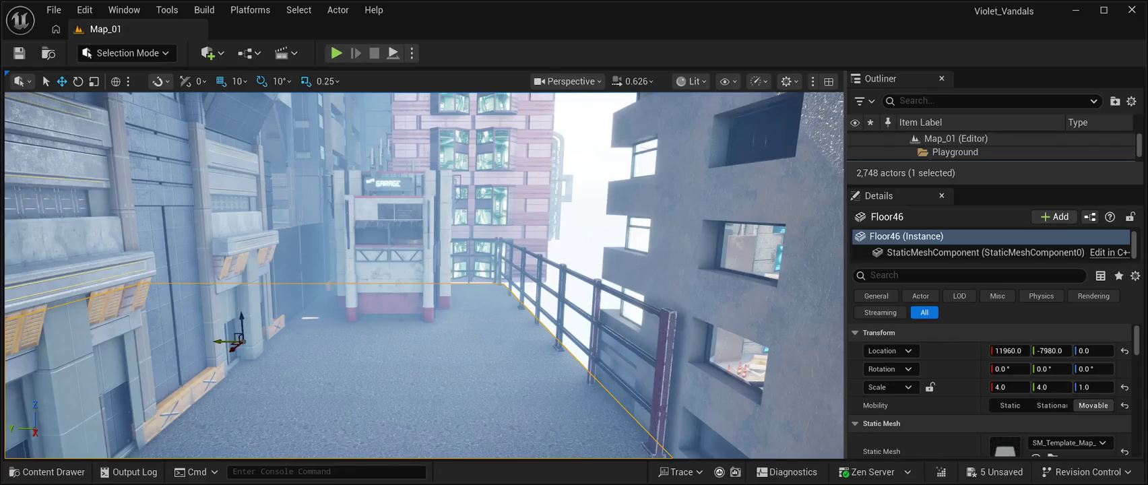
{"action": "mouse_move", "coordinate": [221, 341]}
{"action": "left_mouse_down"}
{"action": "mouse_move", "coordinate": [602, 345]}
{"action": "mouse_move", "coordinate": [519, 266]}
{"action": "mouse_move", "coordinate": [569, 300]}
{"action": "mouse_move", "coordinate": [700, 303]}
{"action": "mouse_move", "coordinate": [513, 297]}
{"action": "mouse_move", "coordinate": [472, 257]}
{"action": "mouse_move", "coordinate": [441, 387]}
{"action": "left_mouse_up"}
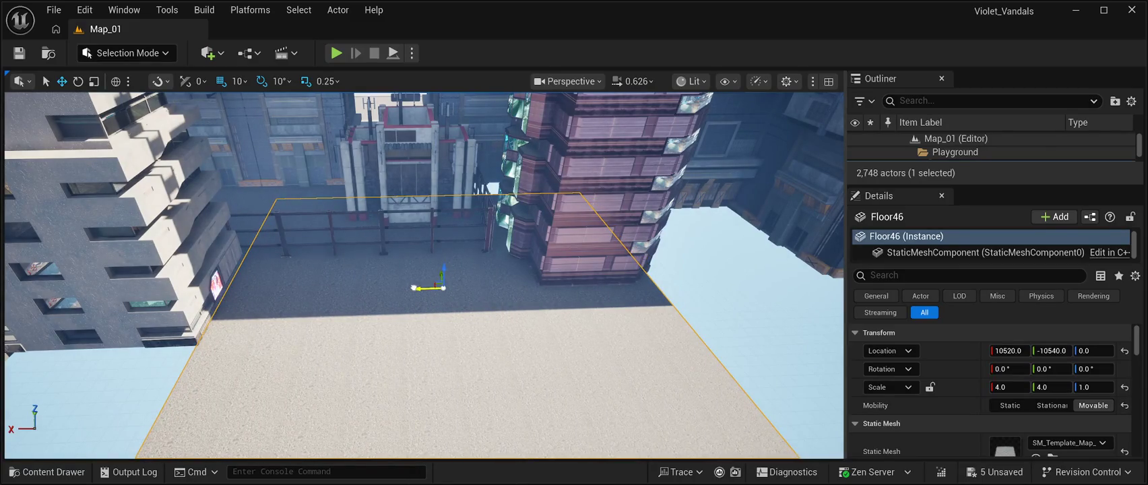
- Fly the view toward the railed courtyard and open the Content Drawer to BuildingPrefabs01
{"action": "left_click", "coordinate": [741, 270]}
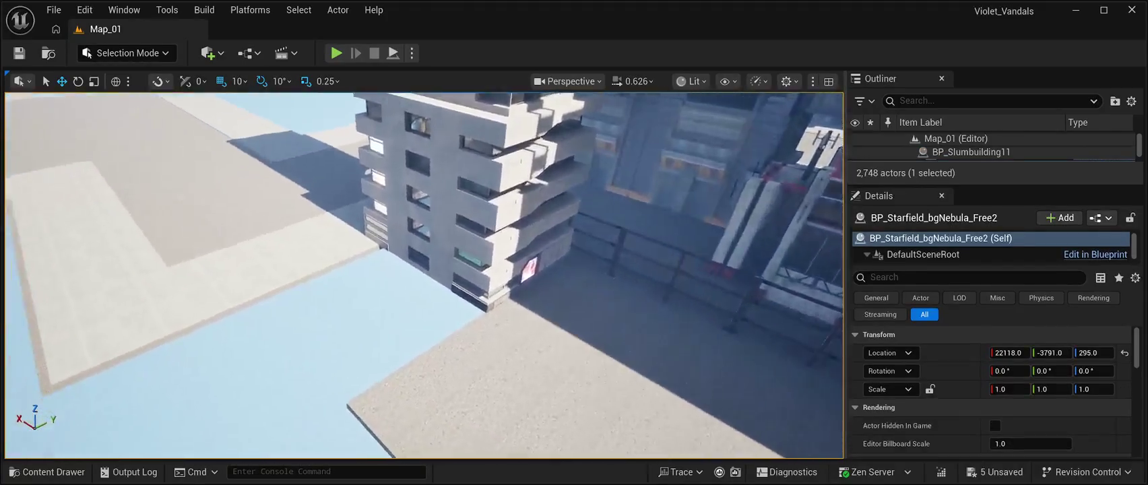
{"action": "key", "text": "w"}
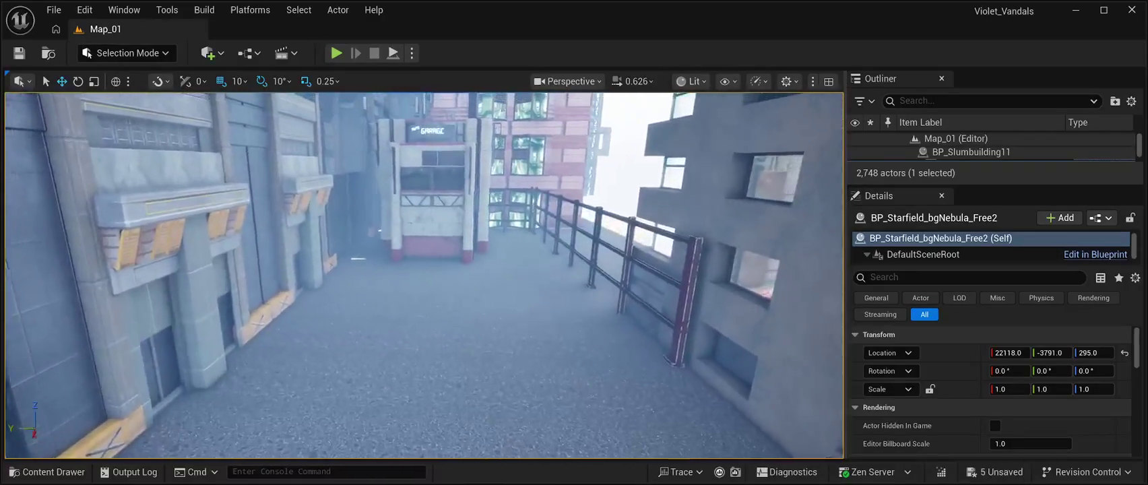
{"action": "left_click", "coordinate": [47, 472]}
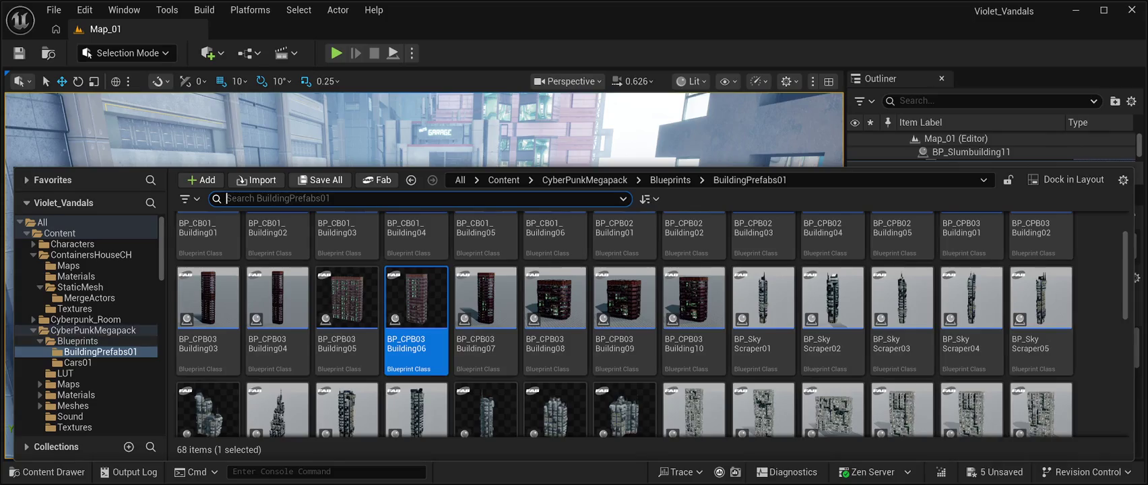
- Open Blueprints > Cars01 and place the BP_CR01 Drivable car in the alley
{"action": "left_click", "coordinate": [77, 341]}
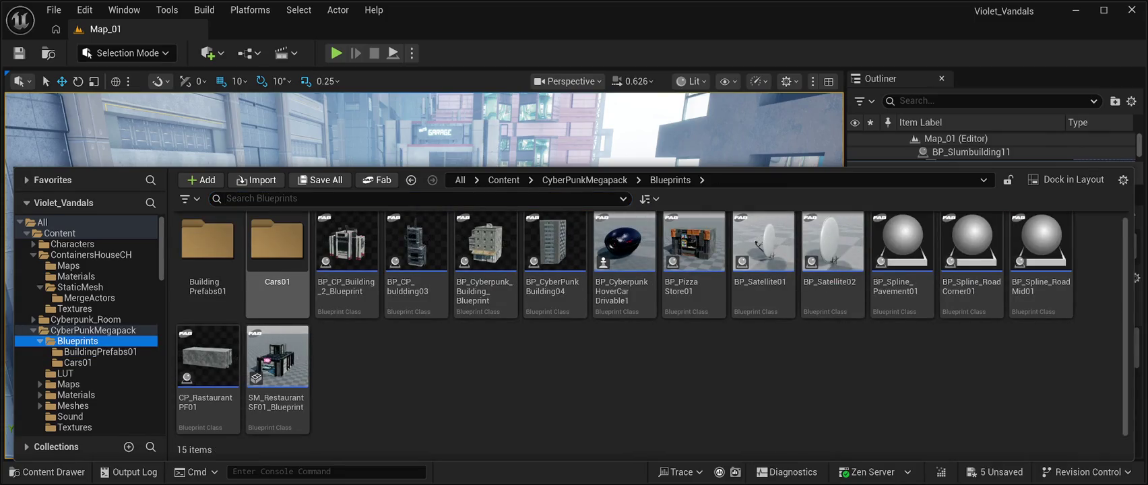
{"action": "double_click", "coordinate": [277, 250]}
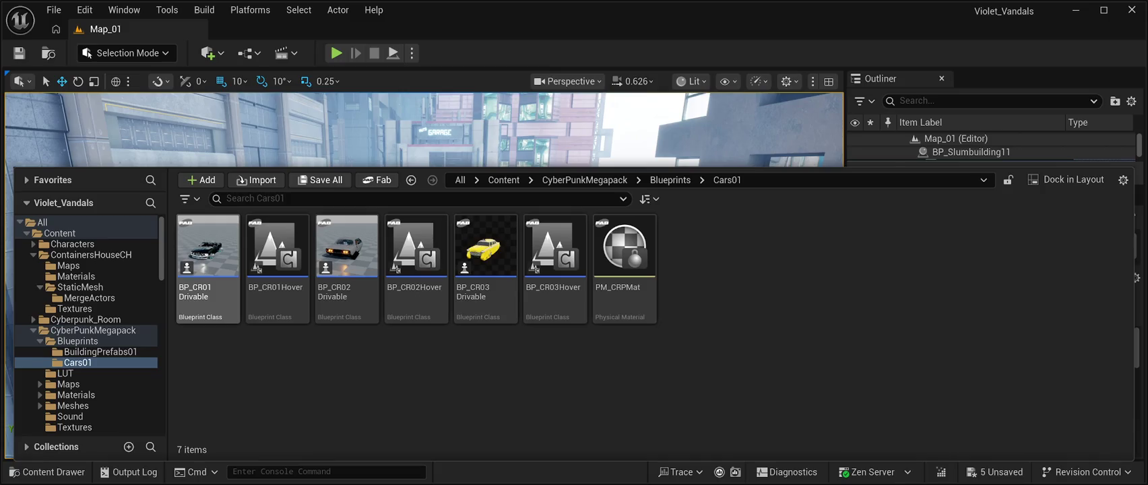
{"action": "mouse_move", "coordinate": [208, 246]}
{"action": "left_mouse_down"}
{"action": "mouse_move", "coordinate": [333, 154]}
{"action": "mouse_move", "coordinate": [364, 269]}
{"action": "mouse_move", "coordinate": [353, 300]}
{"action": "mouse_move", "coordinate": [371, 310]}
{"action": "left_mouse_up"}
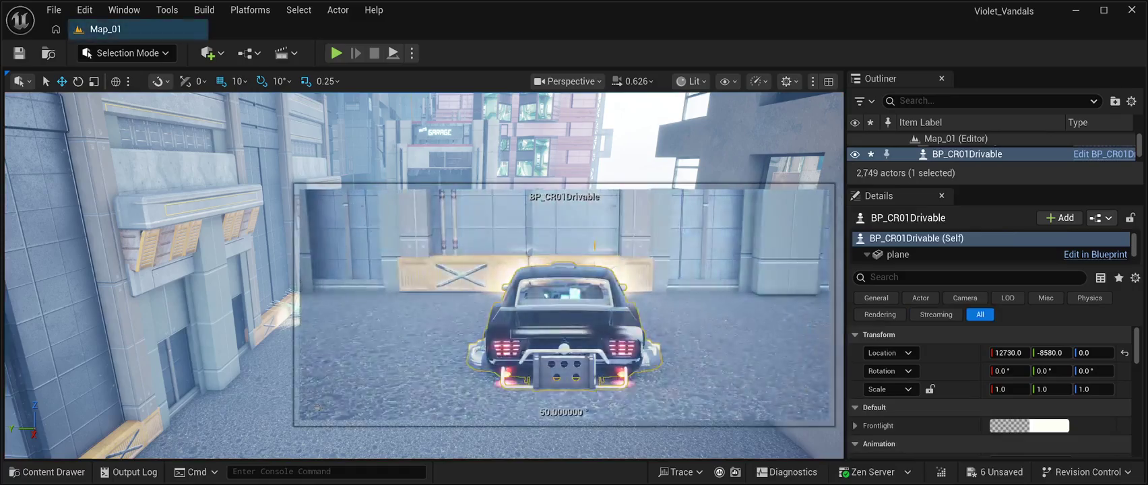
{"action": "key", "text": "Escape"}
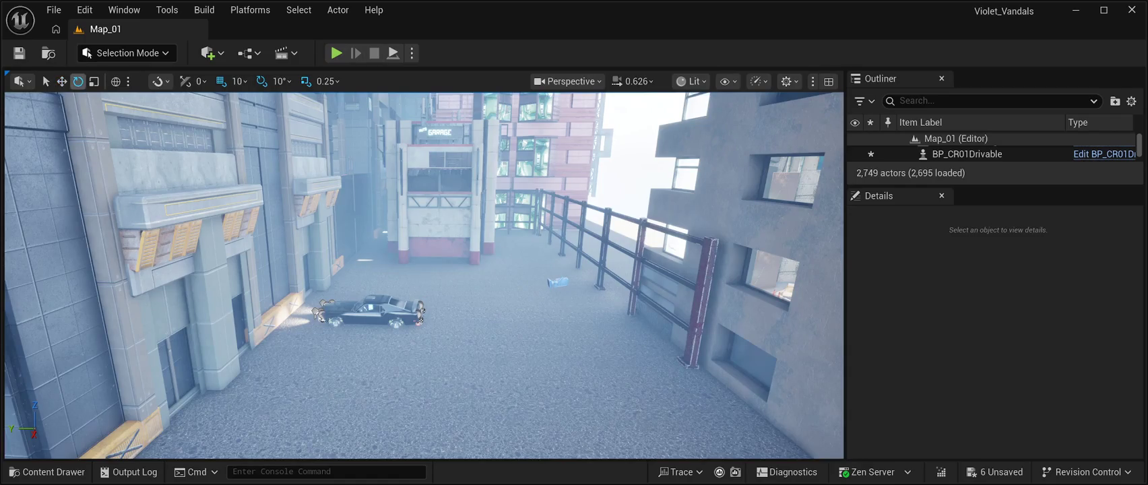
{"action": "left_click", "coordinate": [370, 310]}
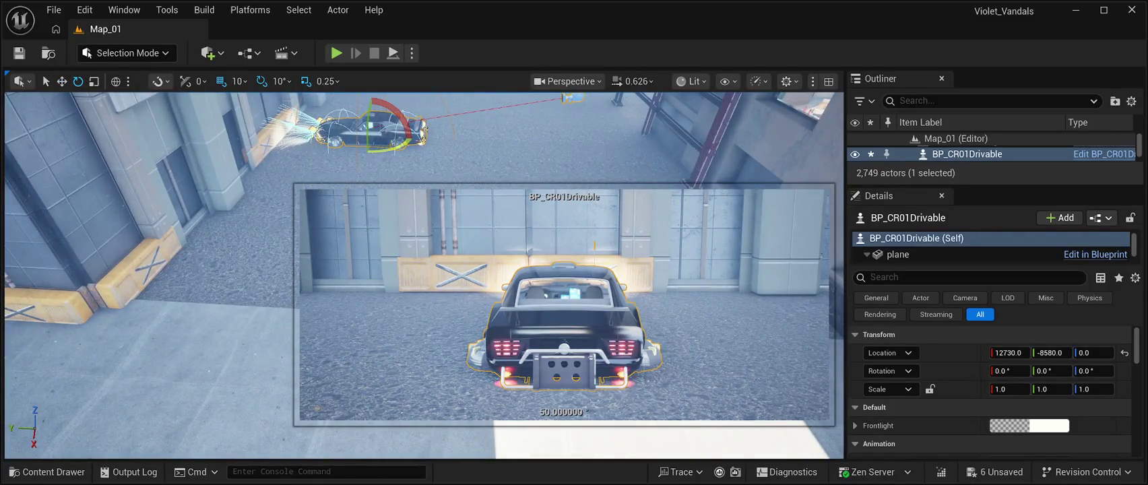
- Turn the car -90° and move it along X to 12420, then save the level
{"action": "left_click_drag", "start_coordinate": [403, 145], "coordinate": [425, 143]}
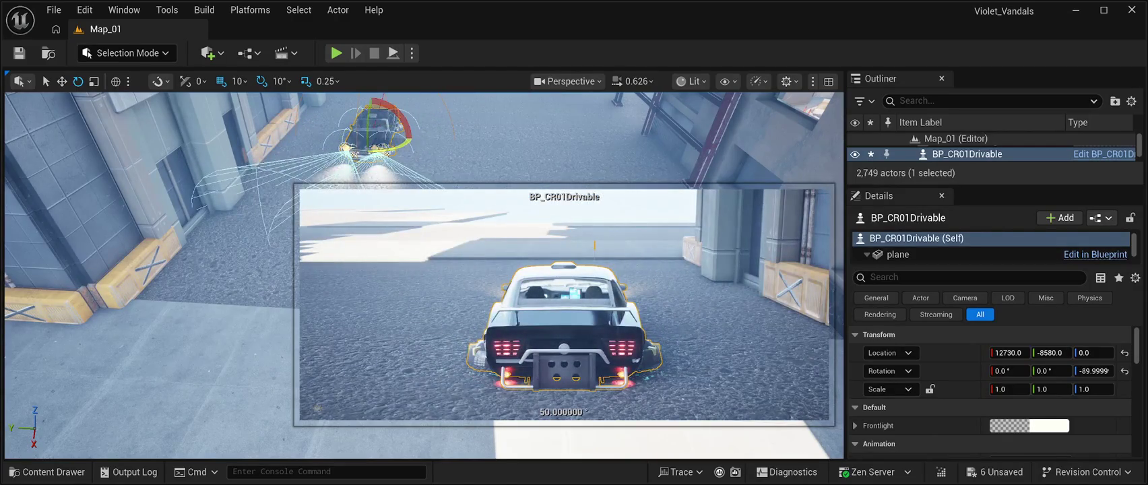
{"action": "key", "text": "w"}
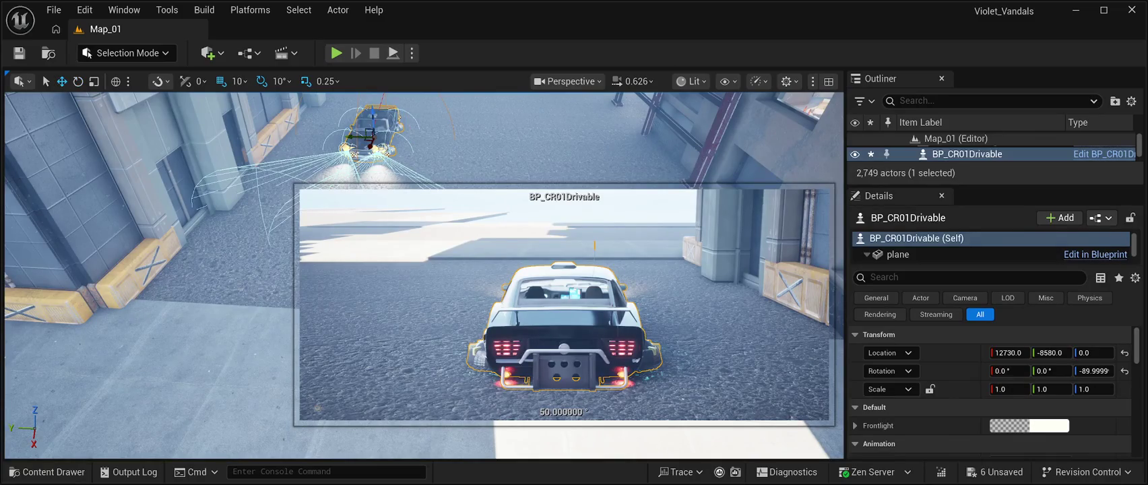
{"action": "mouse_move", "coordinate": [369, 139]}
{"action": "left_mouse_down"}
{"action": "mouse_move", "coordinate": [388, 101]}
{"action": "mouse_move", "coordinate": [380, 115]}
{"action": "left_mouse_up"}
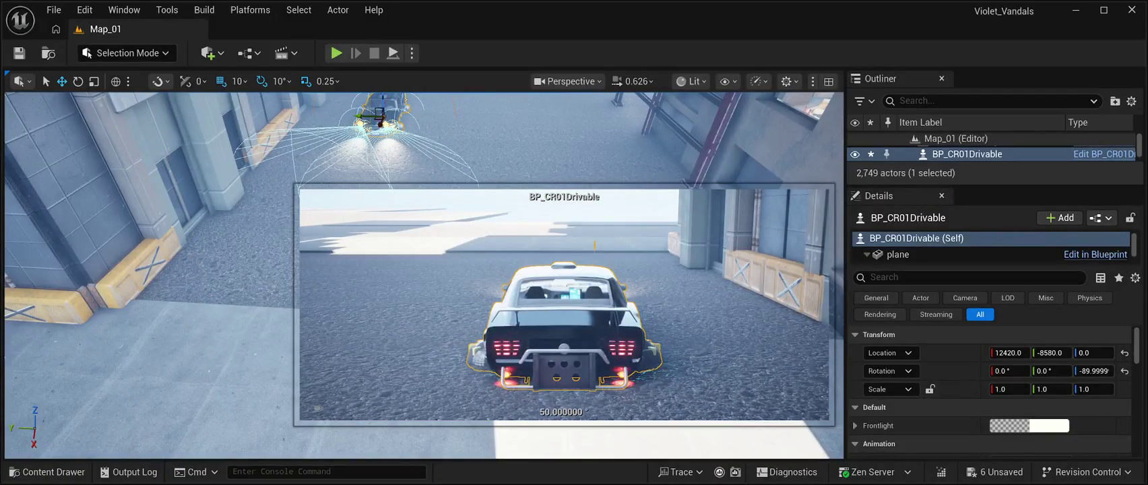
{"action": "scroll", "coordinate": [424, 275], "scroll_direction": "down", "scroll_amount": 5}
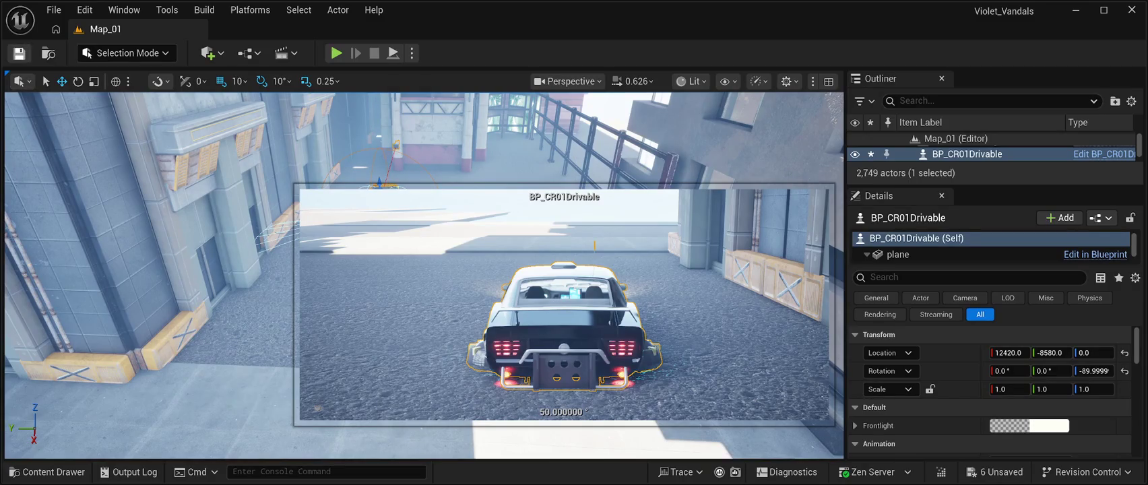
{"action": "key", "text": "ctrl+s"}
{"action": "key", "text": "ctrl+space"}
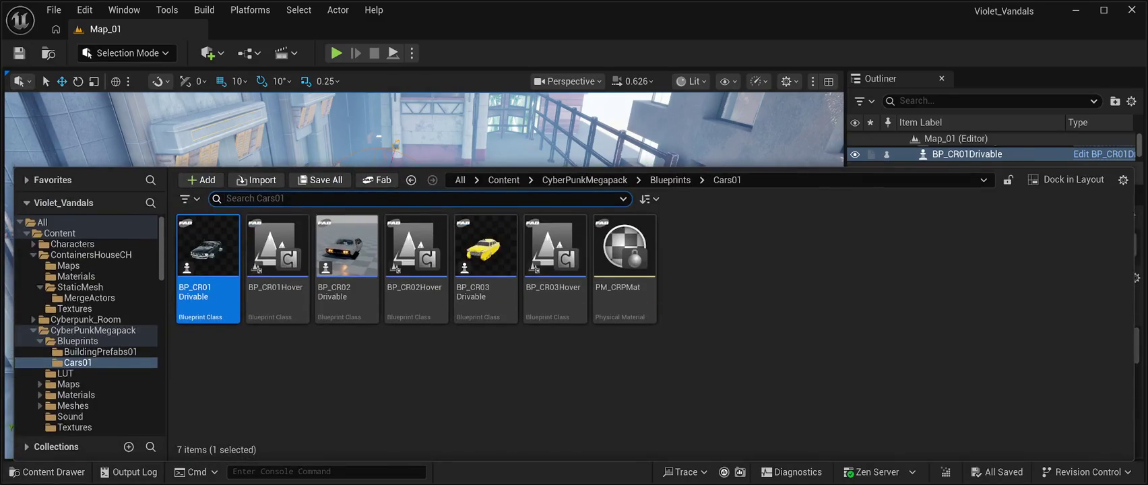
- Place BP_CR02 Drivable in the alley turned -90° at X 12390 beside the first car, and save
{"action": "left_click", "coordinate": [348, 256]}
{"action": "left_click_drag", "start_coordinate": [347, 256], "coordinate": [518, 227]}
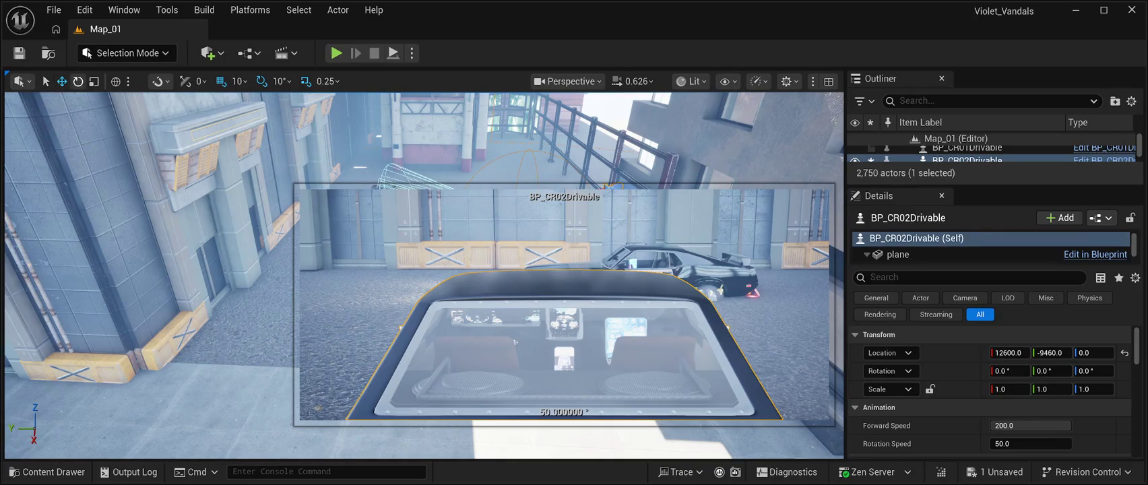
{"action": "scroll", "coordinate": [424, 269], "scroll_direction": "down", "scroll_amount": 5}
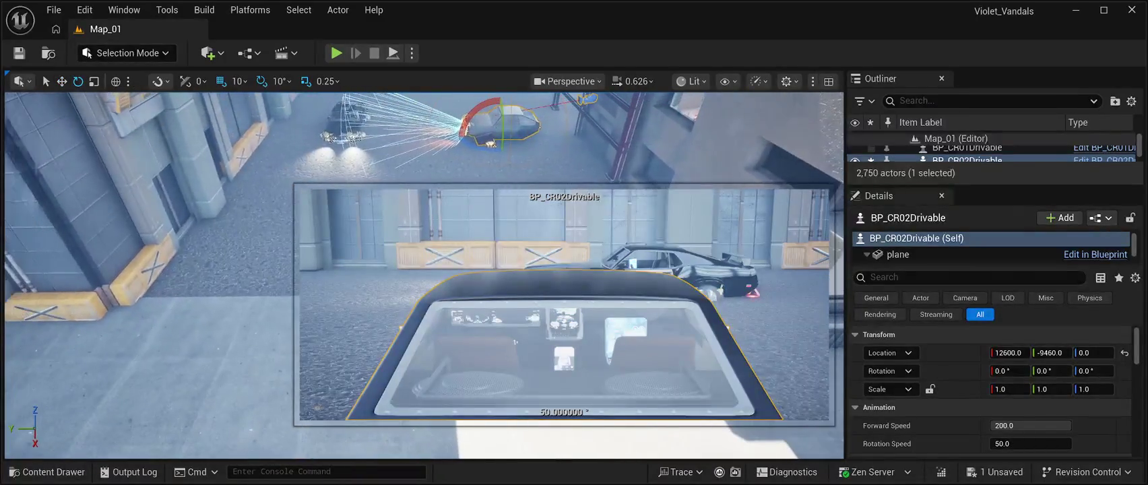
{"action": "left_click_drag", "start_coordinate": [475, 145], "coordinate": [458, 163]}
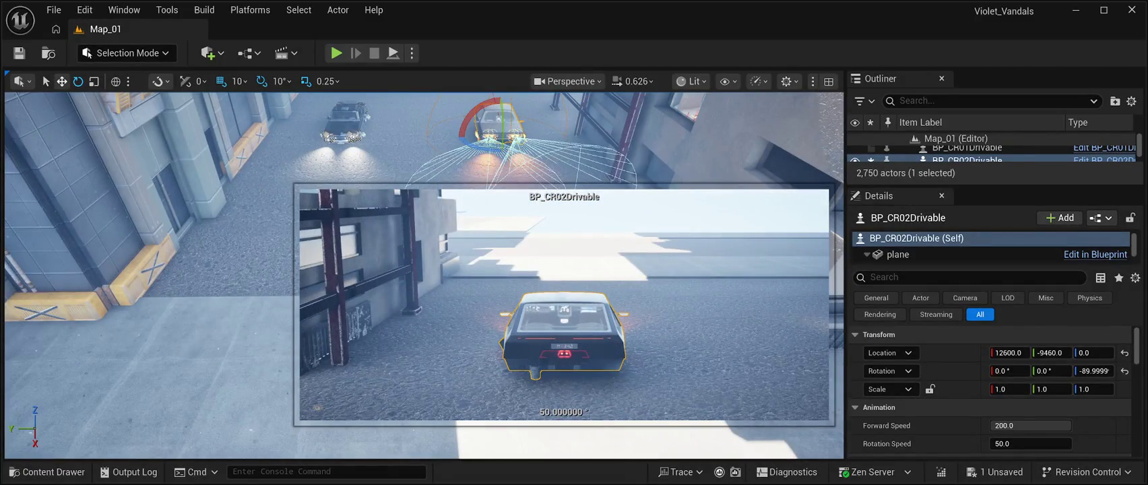
{"action": "key", "text": "w"}
{"action": "left_click_drag", "start_coordinate": [202, 269], "coordinate": [222, 269]}
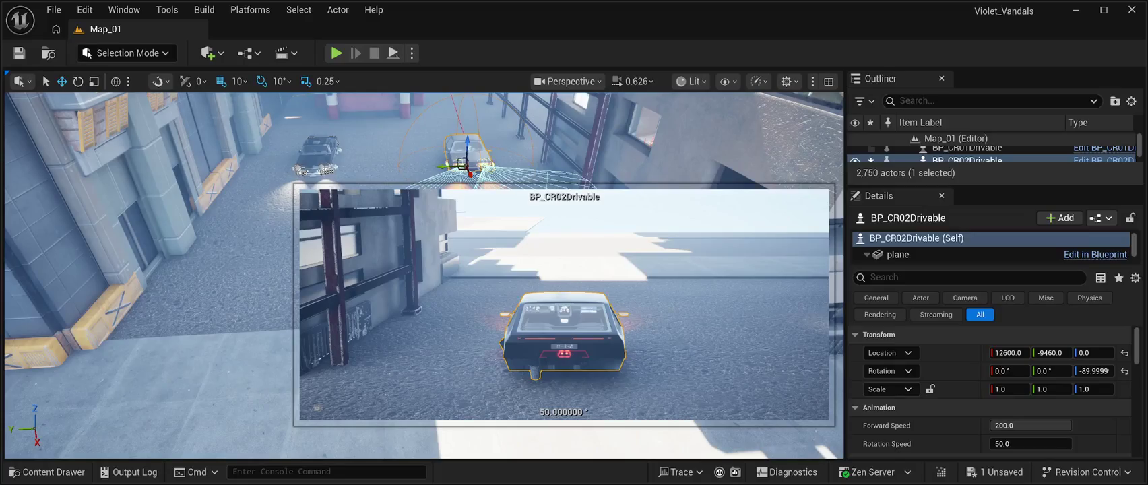
{"action": "left_click_drag", "start_coordinate": [471, 174], "coordinate": [464, 162]}
{"action": "key", "text": "ctrl+s"}
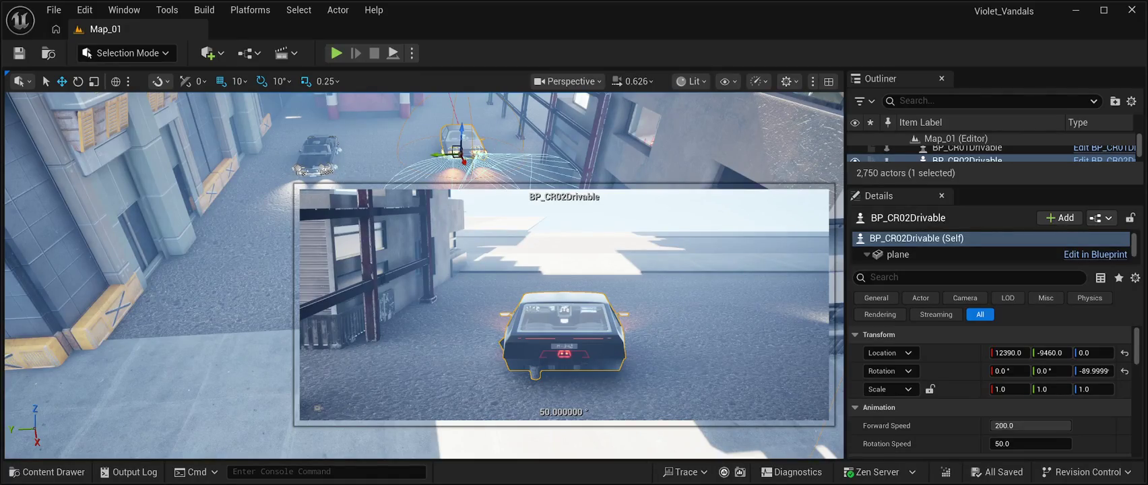
{"action": "key", "text": "f"}
{"action": "left_click_drag", "start_coordinate": [637, 424], "coordinate": [637, 423]}
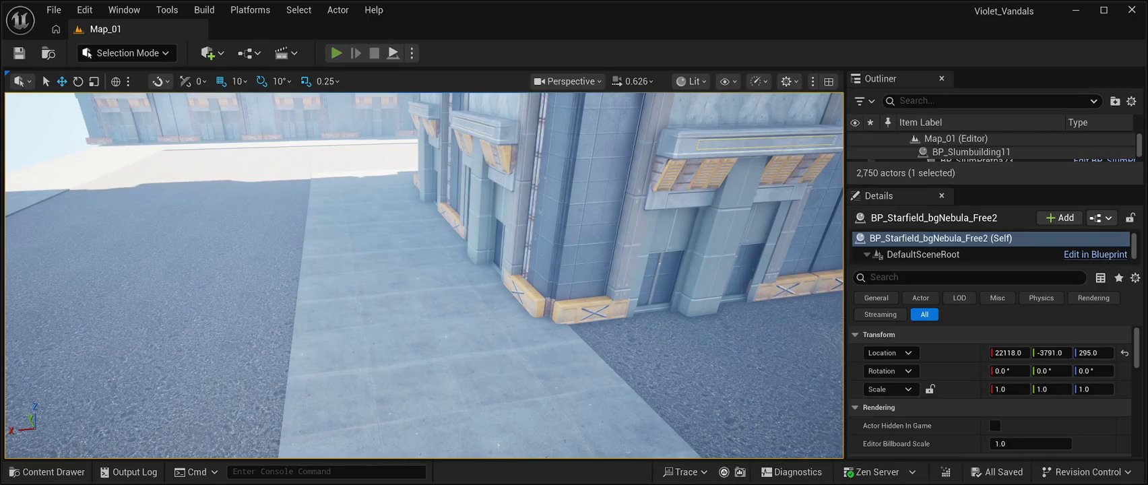
{"action": "key", "text": "alt+p"}
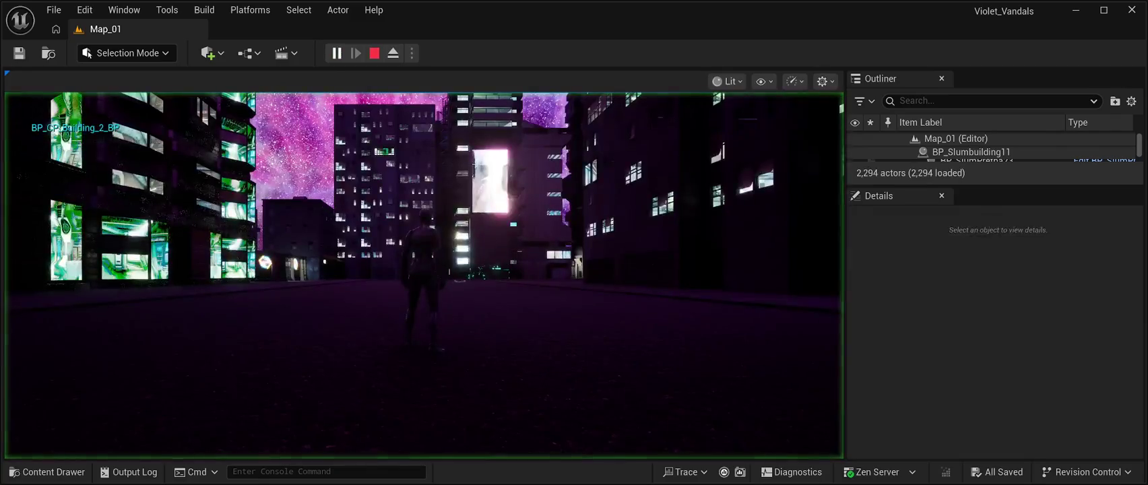
{"action": "key", "text": "w"}
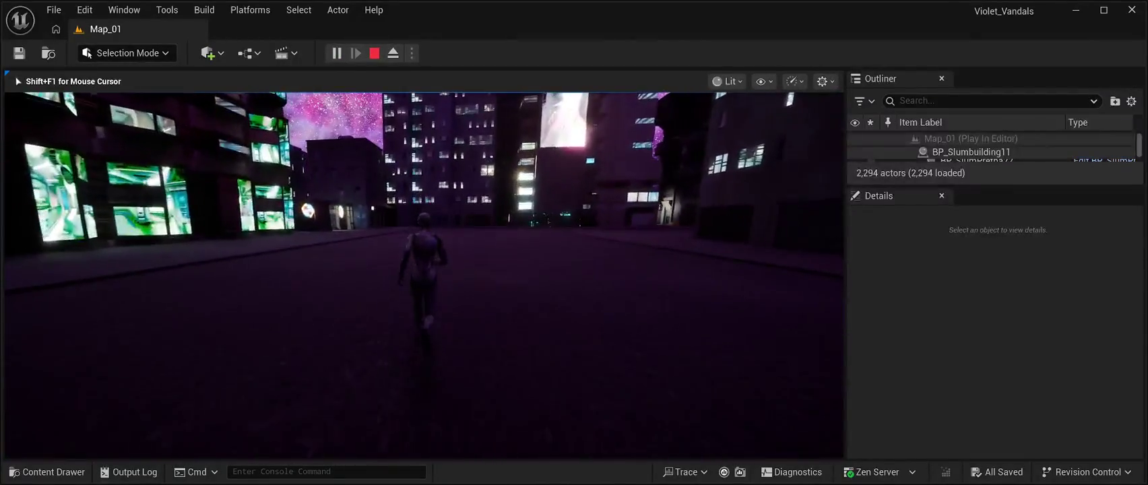
{"action": "key", "text": "w"}
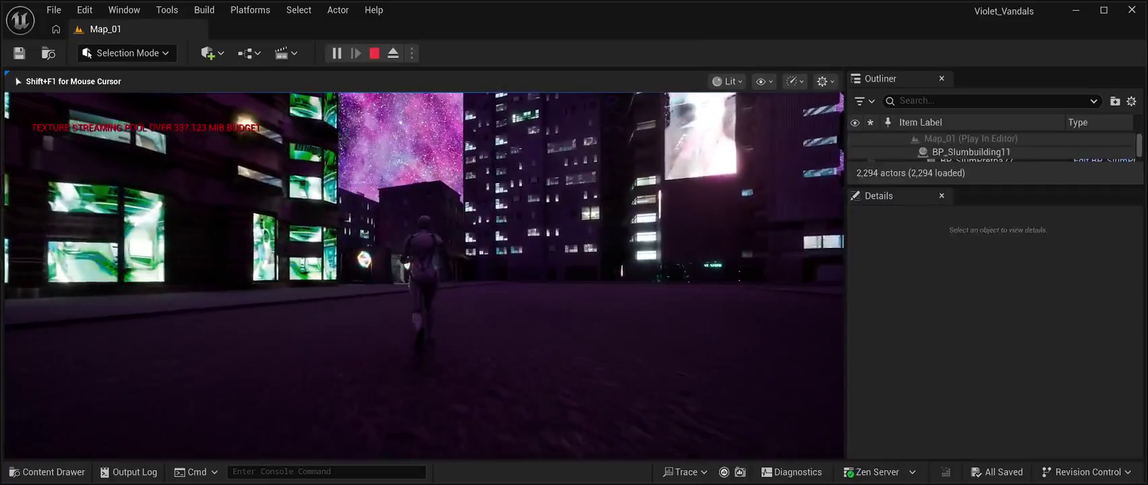
{"action": "key", "text": "w"}
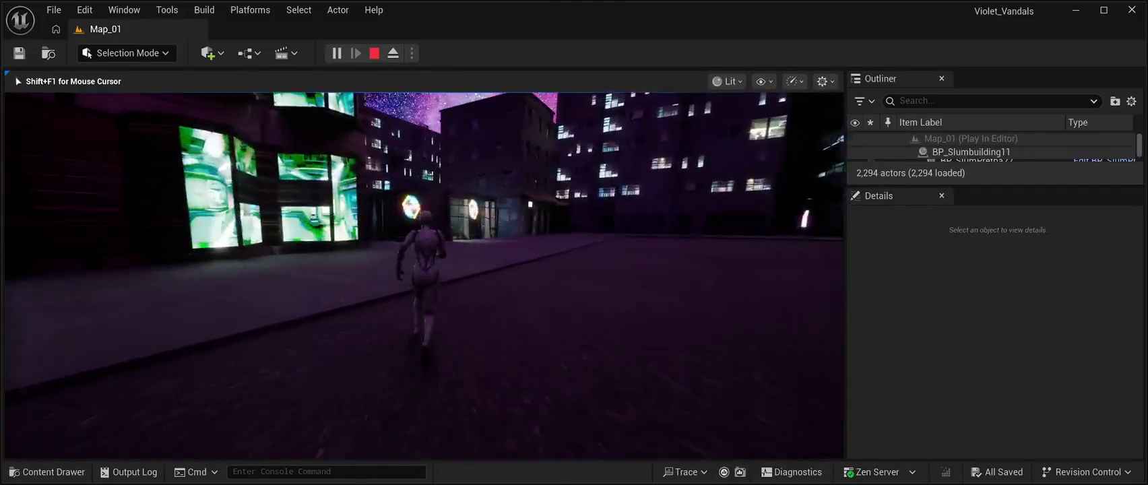
{"action": "key", "text": "w"}
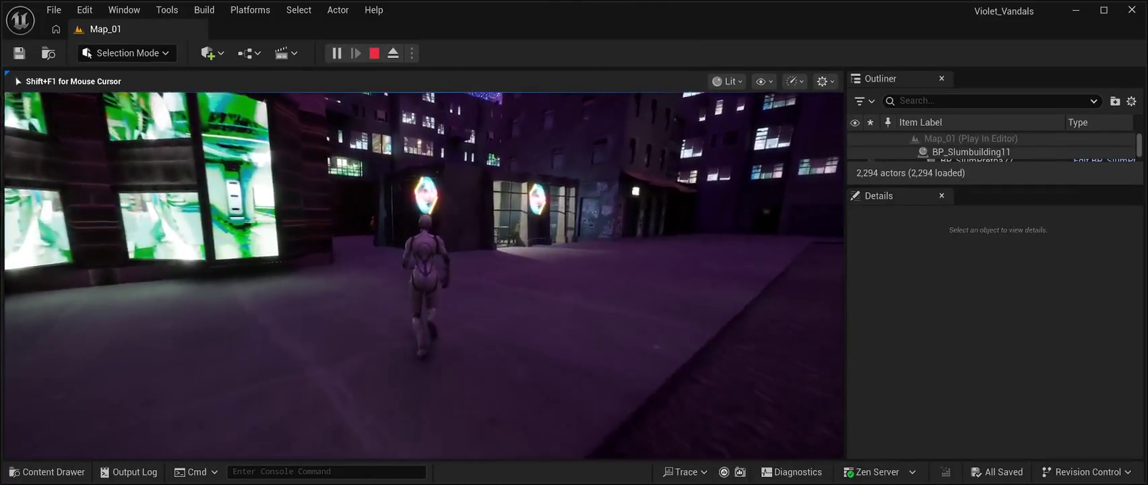
{"action": "key", "text": "w"}
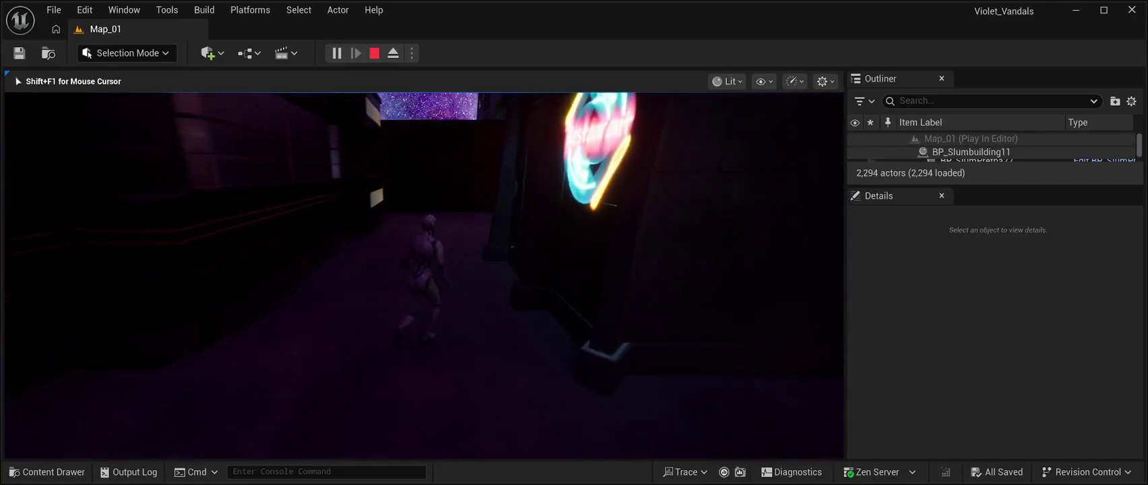
{"action": "key", "text": "w"}
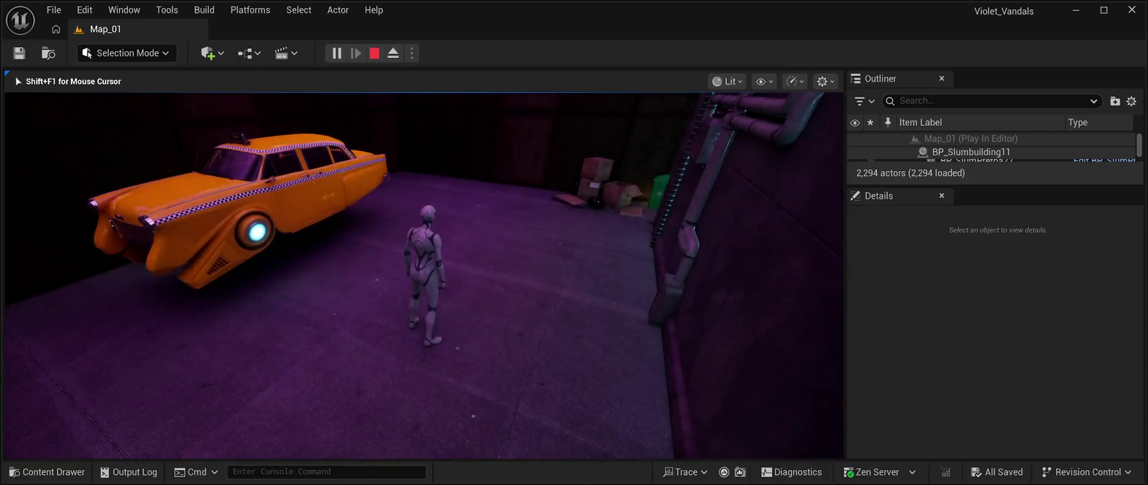
{"action": "key", "text": "w"}
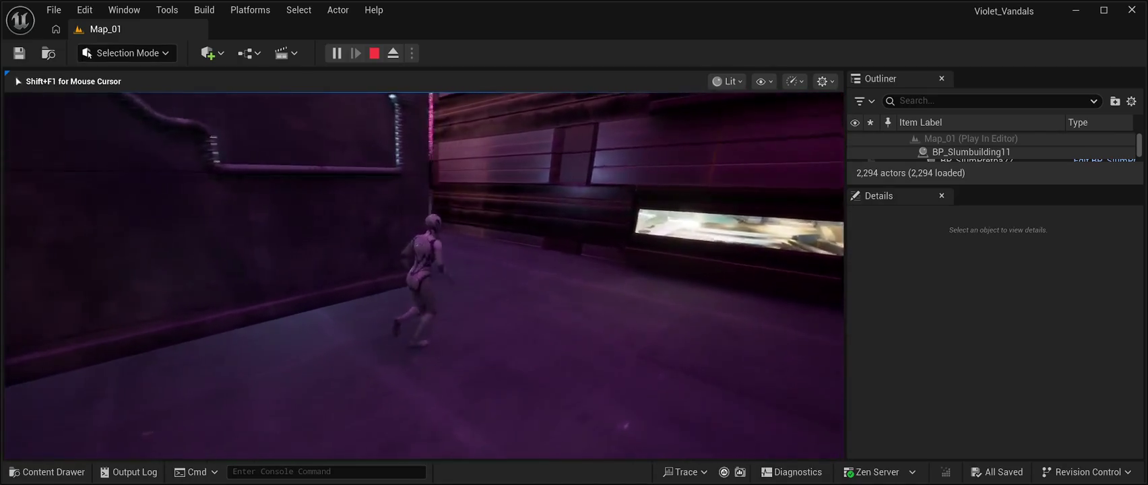
{"action": "key", "text": "w"}
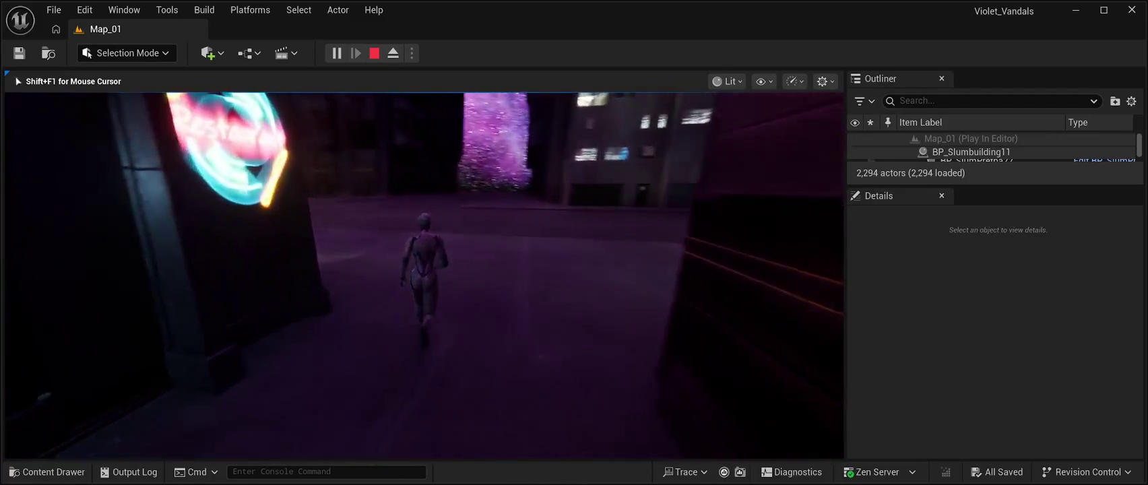
{"action": "key", "text": "w"}
{"action": "key", "text": "w"}
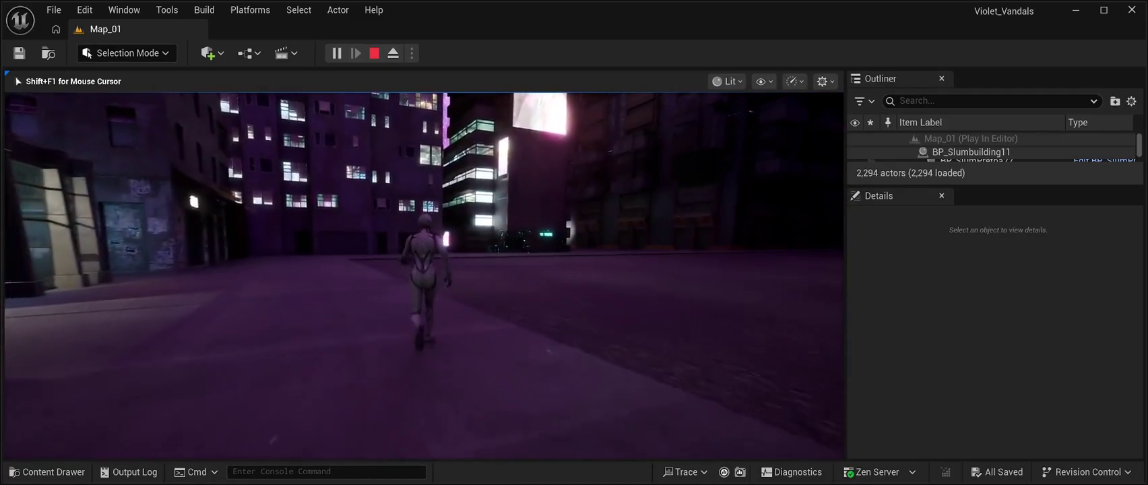
{"action": "key", "text": "w"}
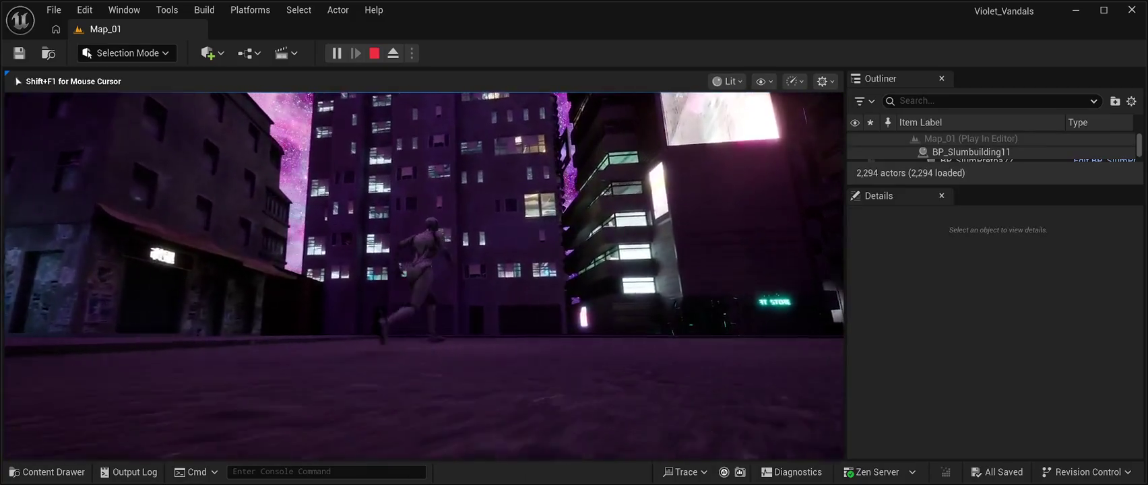
{"action": "key", "text": "w"}
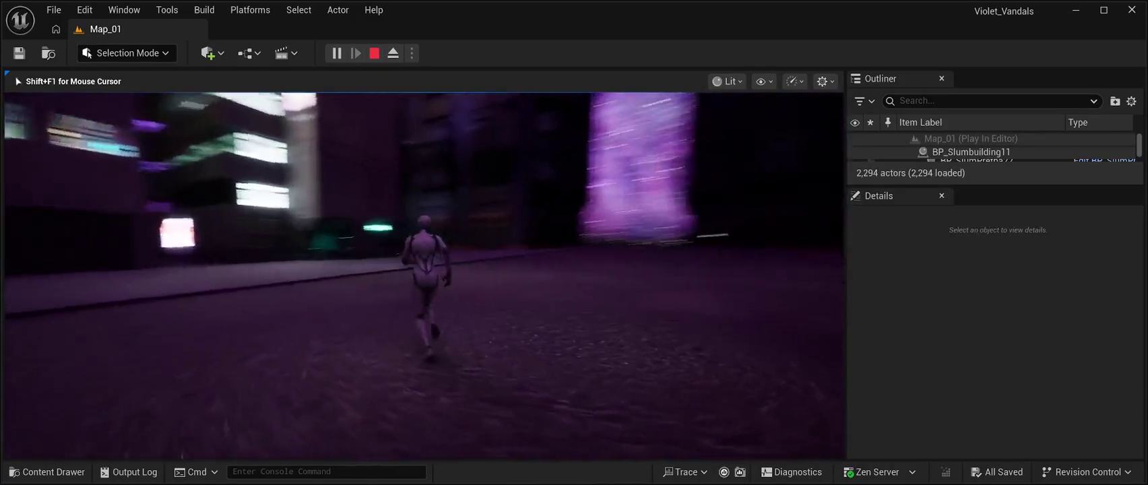
{"action": "key", "text": "w"}
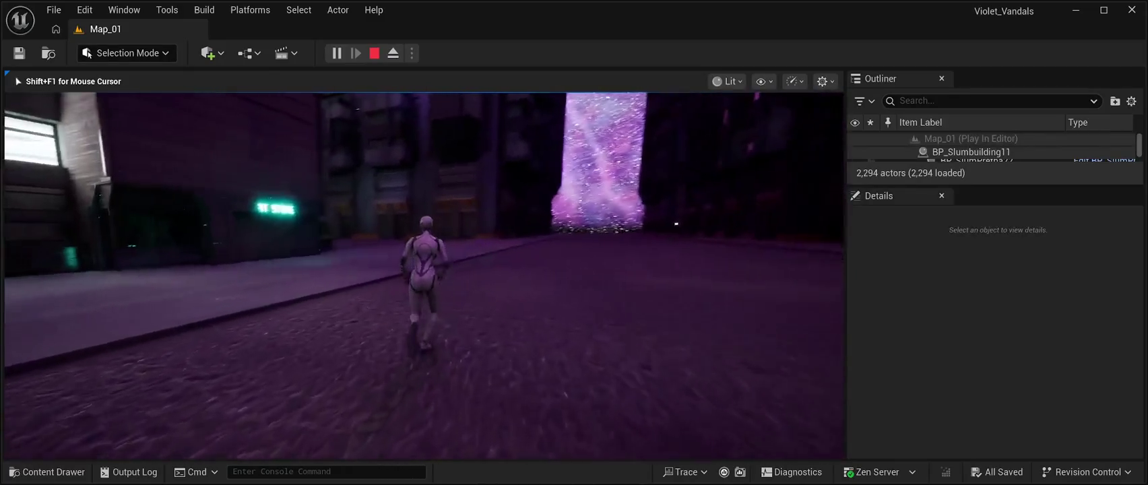
{"action": "key", "text": "w"}
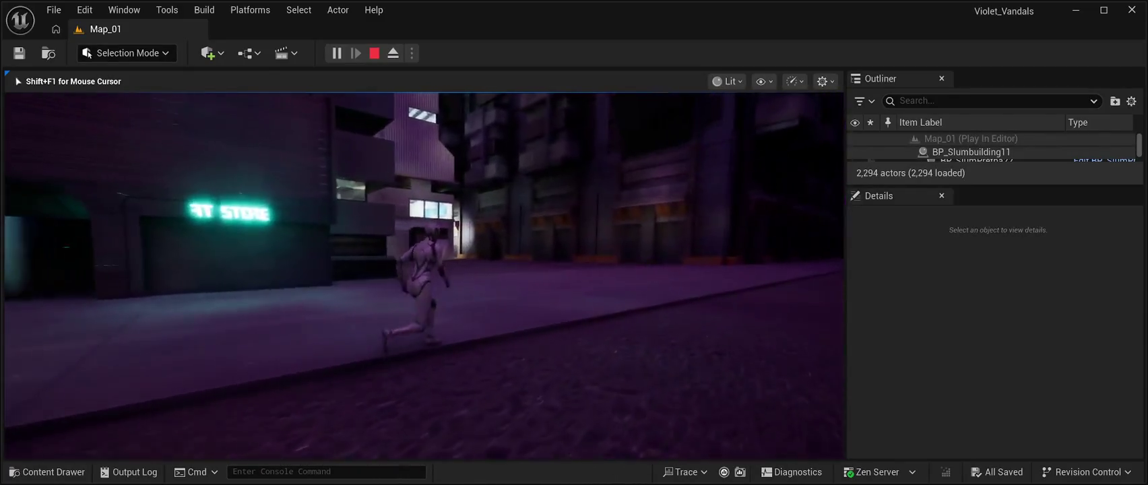
{"action": "key", "text": "w"}
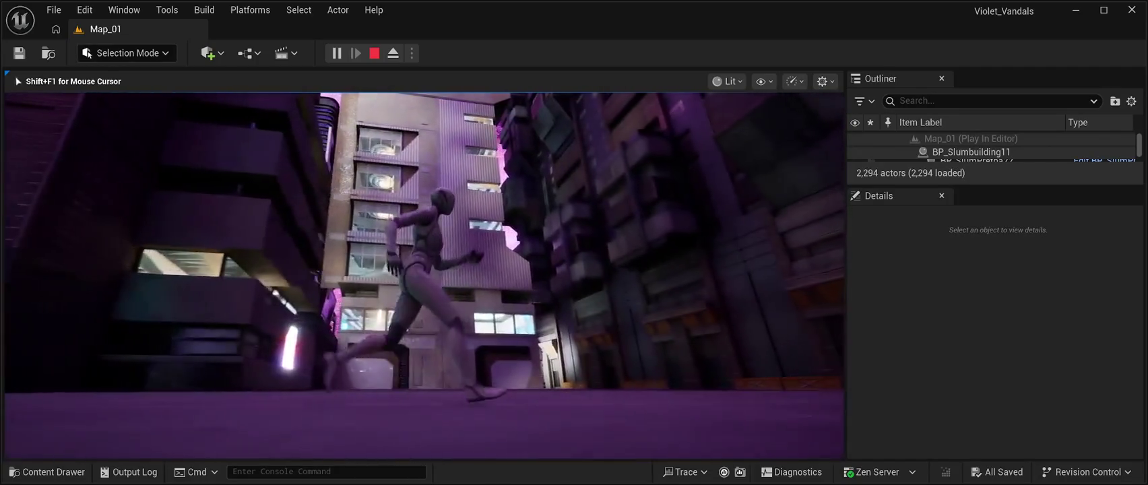
{"action": "key", "text": "w"}
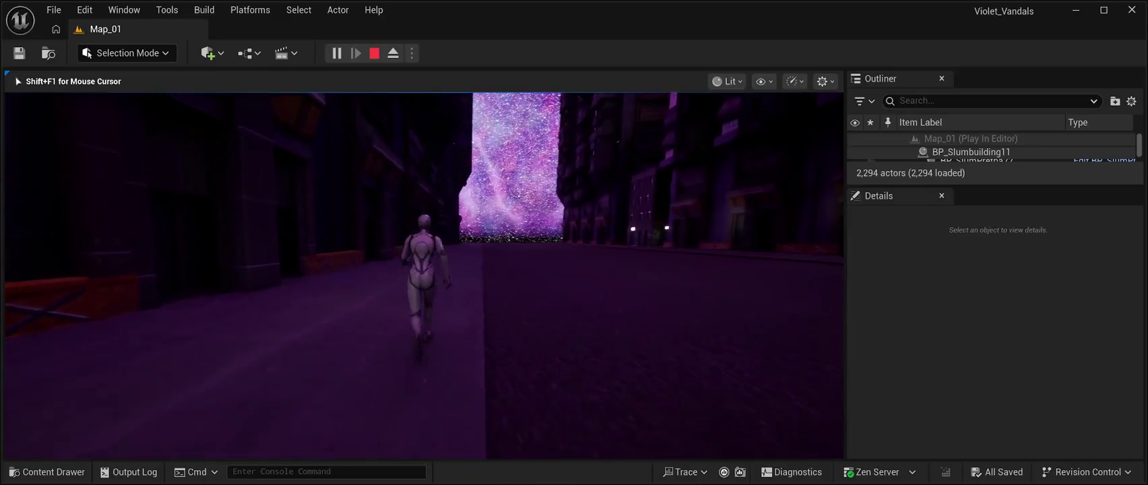
{"action": "key", "text": "w"}
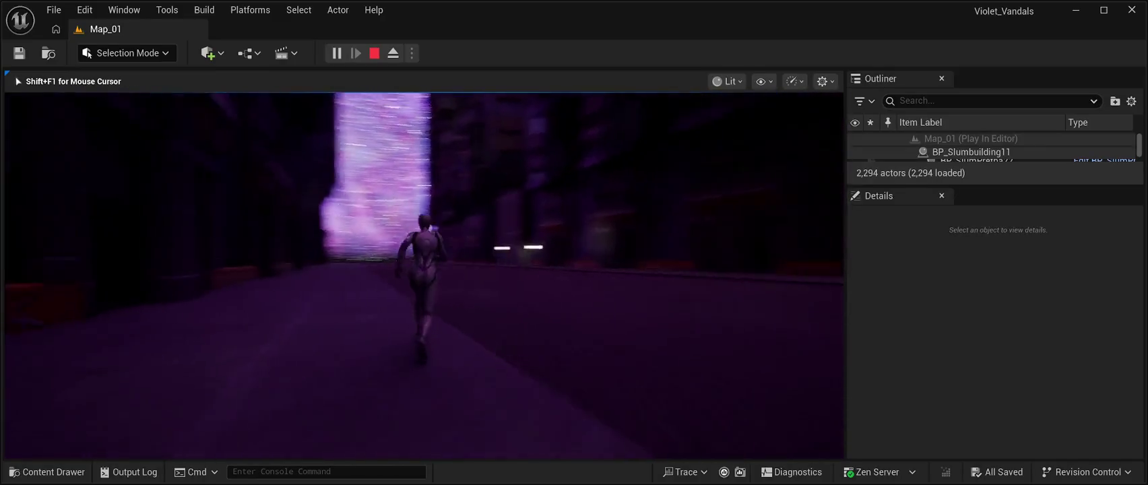
{"action": "key", "text": "w"}
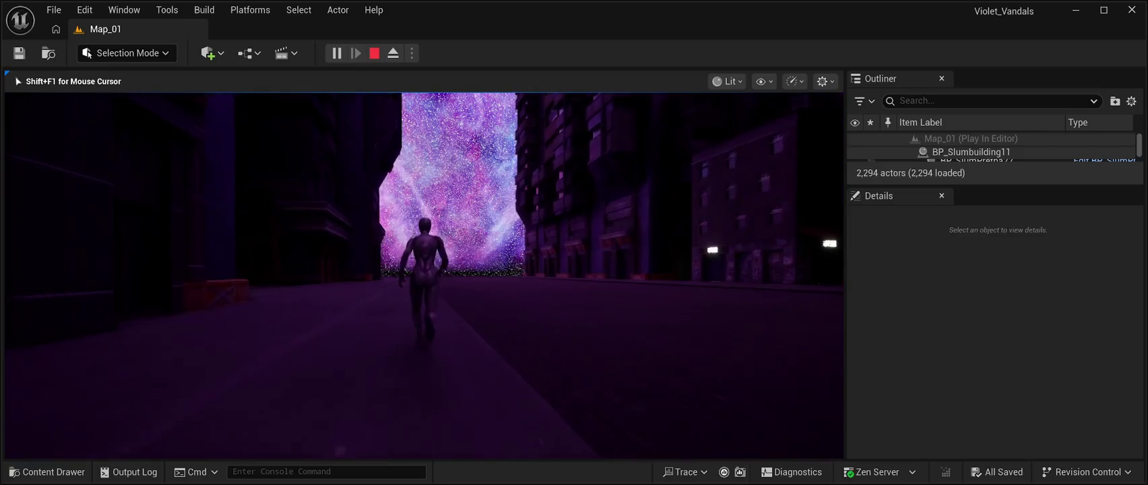
{"action": "key", "text": "a"}
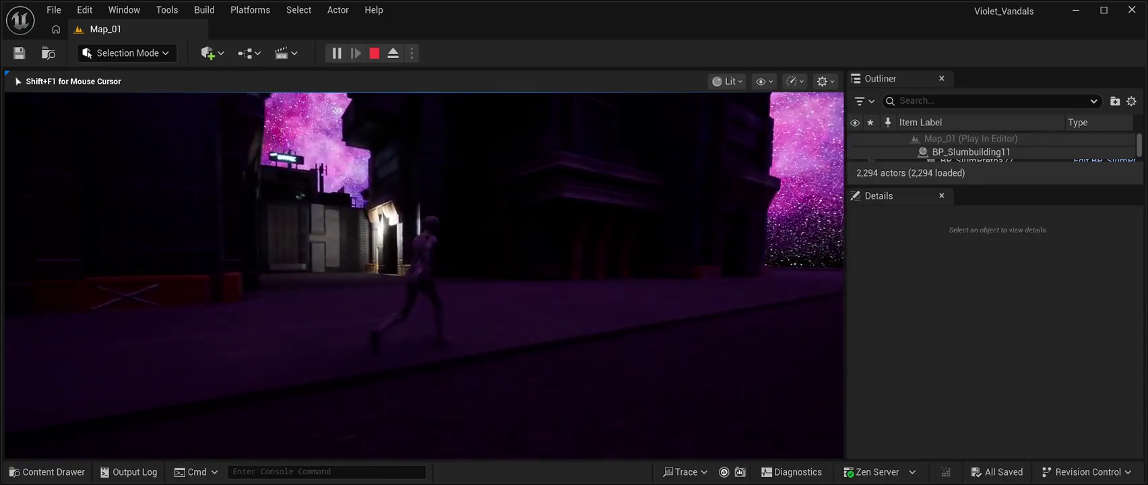
{"action": "key", "text": "w"}
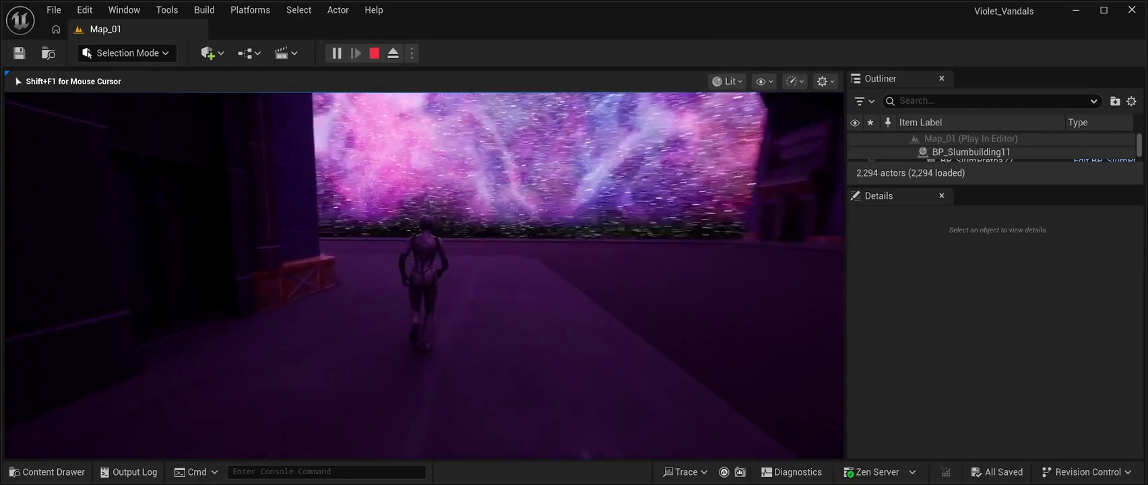
{"action": "key", "text": "a"}
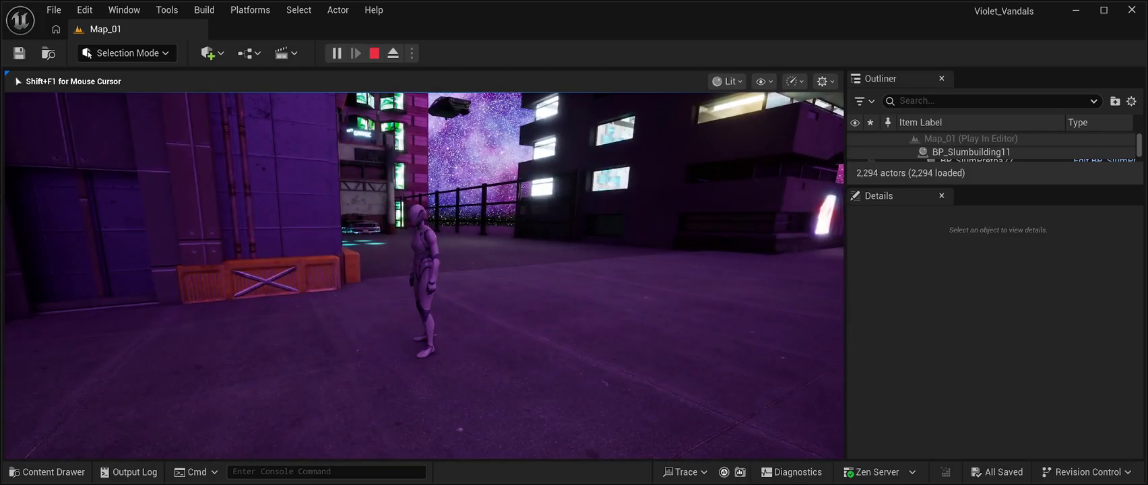
- Stop the play session and delete the BP_CR02Drivable car
{"action": "key", "text": "Escape"}
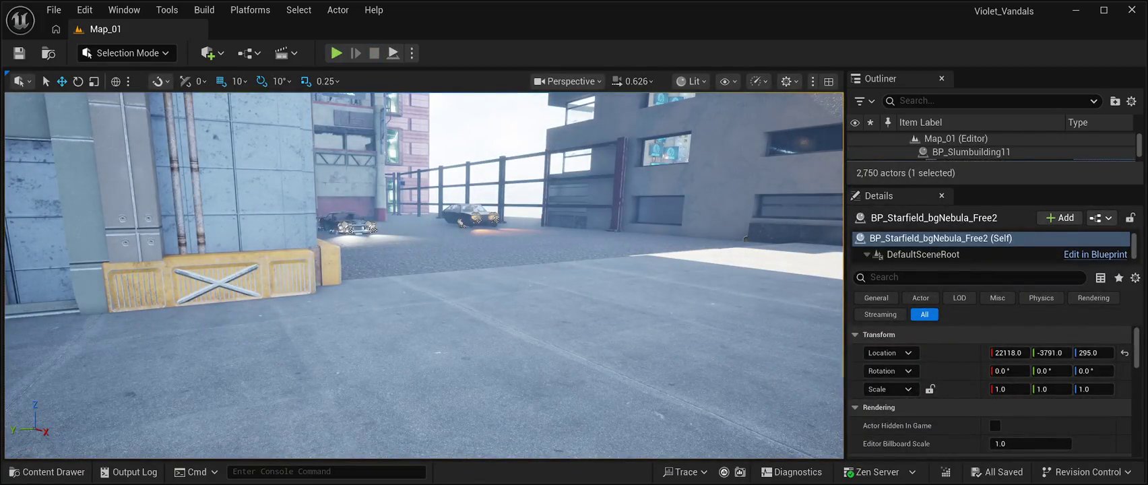
{"action": "left_click", "coordinate": [967, 154]}
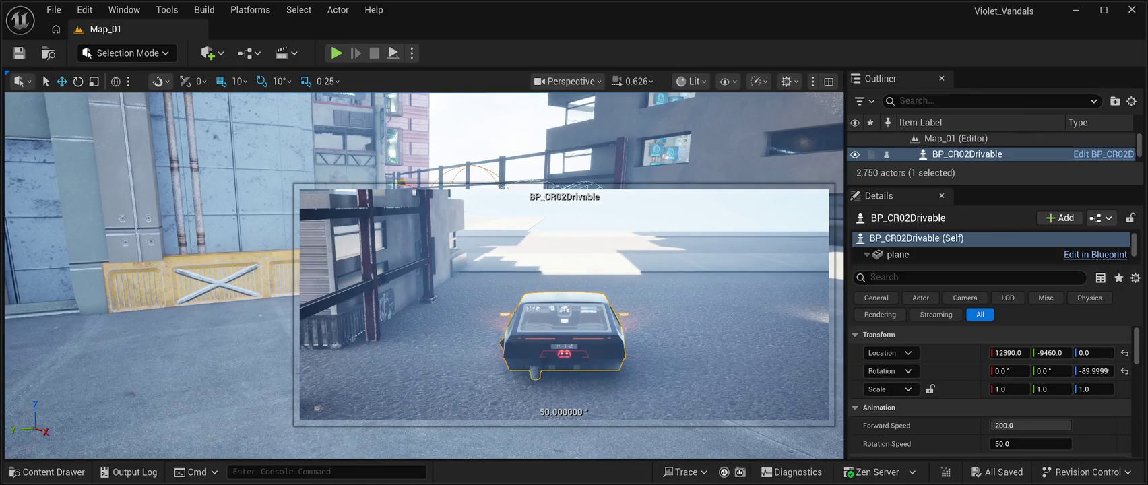
{"action": "key", "text": "f"}
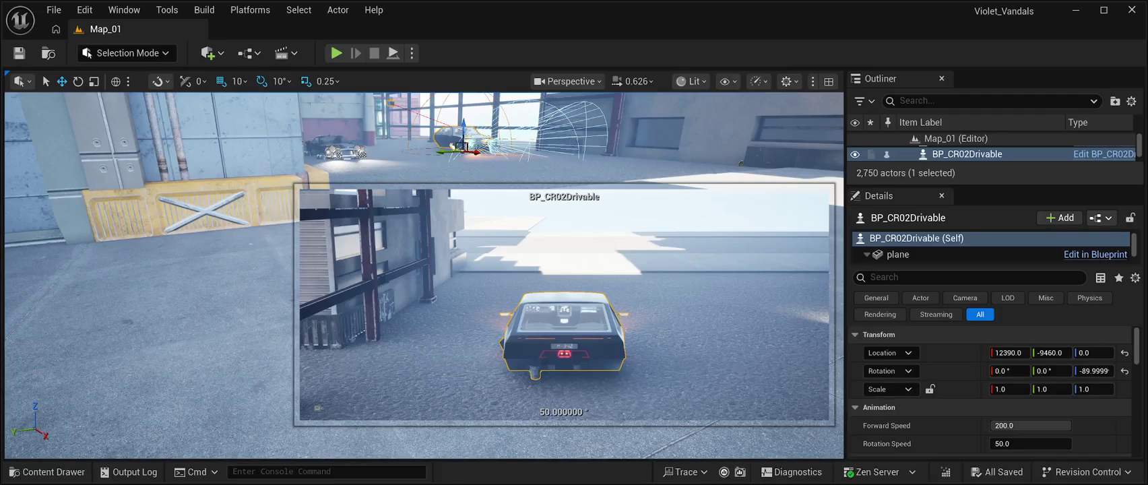
{"action": "key", "text": "Delete"}
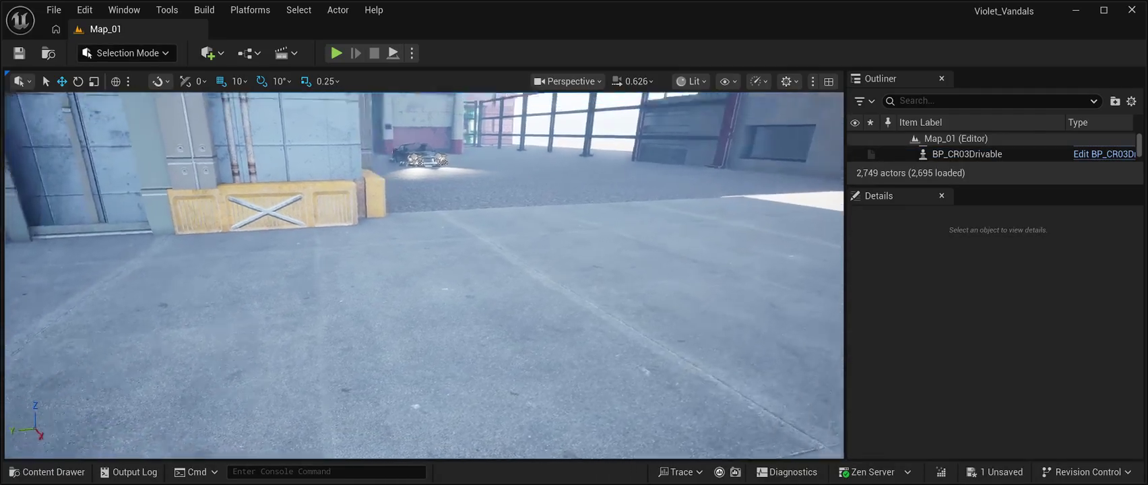
- Delete the BP_CR01Drivable car from the alley as well
{"action": "scroll", "coordinate": [424, 277], "scroll_direction": "up", "scroll_amount": 2}
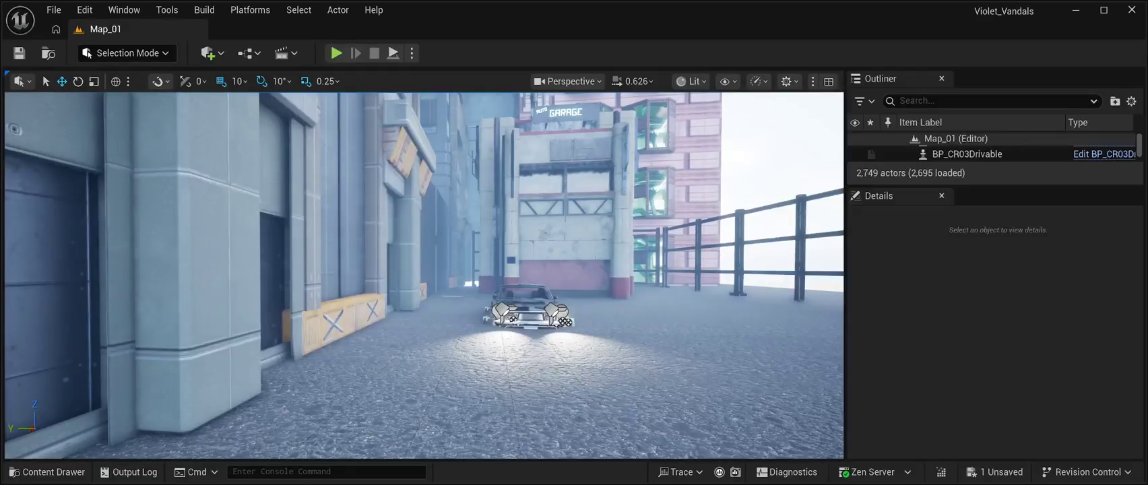
{"action": "left_click", "coordinate": [529, 311]}
{"action": "scroll", "coordinate": [425, 276], "scroll_direction": "down", "scroll_amount": 3}
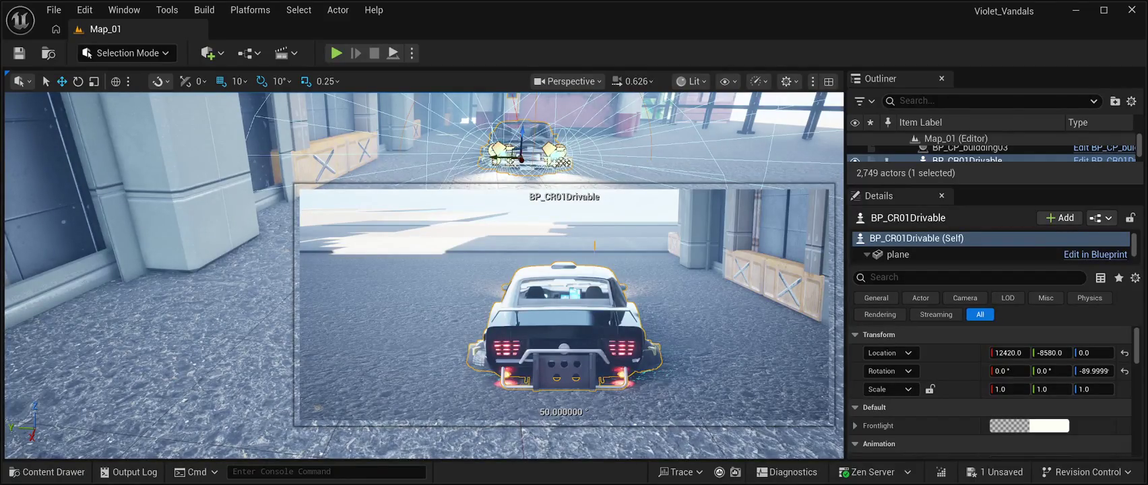
{"action": "key", "text": "Delete"}
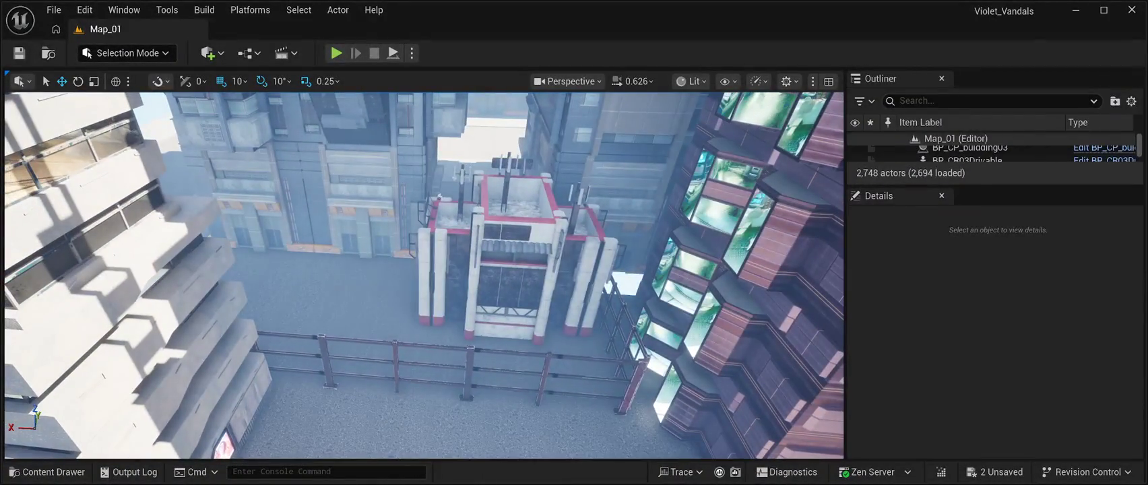
- Move the garage building BP_CP_Building_2_Blueprint into the street, rotated 90 degrees, at Y -9120
{"action": "left_click", "coordinate": [438, 196]}
{"action": "left_click_drag", "start_coordinate": [479, 259], "coordinate": [202, 259]}
{"action": "key", "text": "f"}
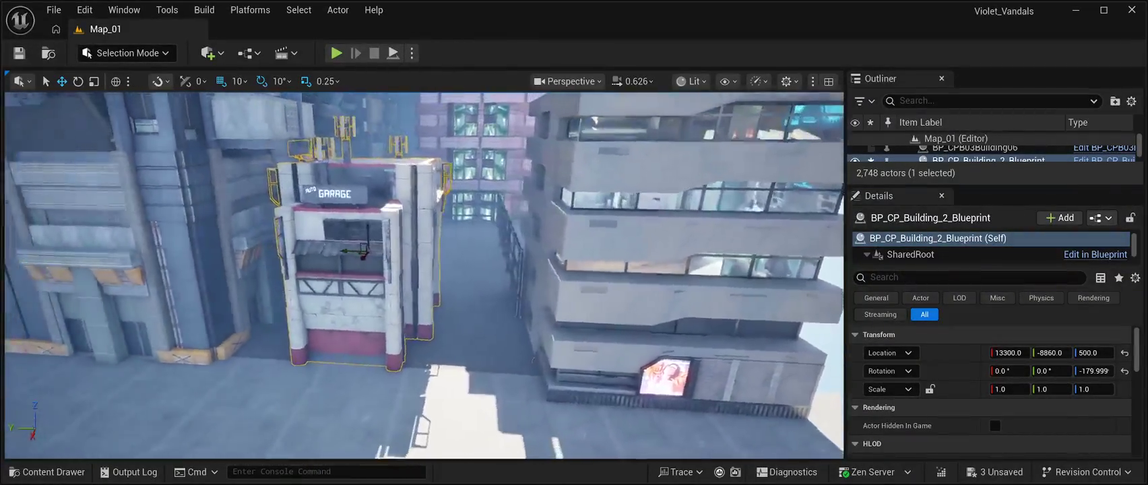
{"action": "left_click_drag", "start_coordinate": [362, 252], "coordinate": [405, 255]}
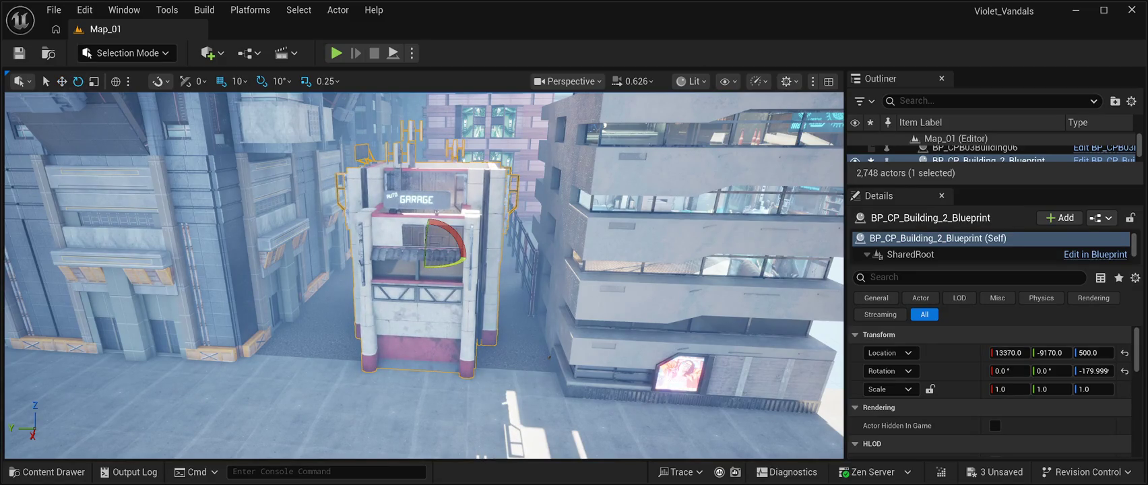
{"action": "mouse_move", "coordinate": [463, 259]}
{"action": "left_mouse_down"}
{"action": "mouse_move", "coordinate": [472, 268]}
{"action": "mouse_move", "coordinate": [464, 261]}
{"action": "left_mouse_up"}
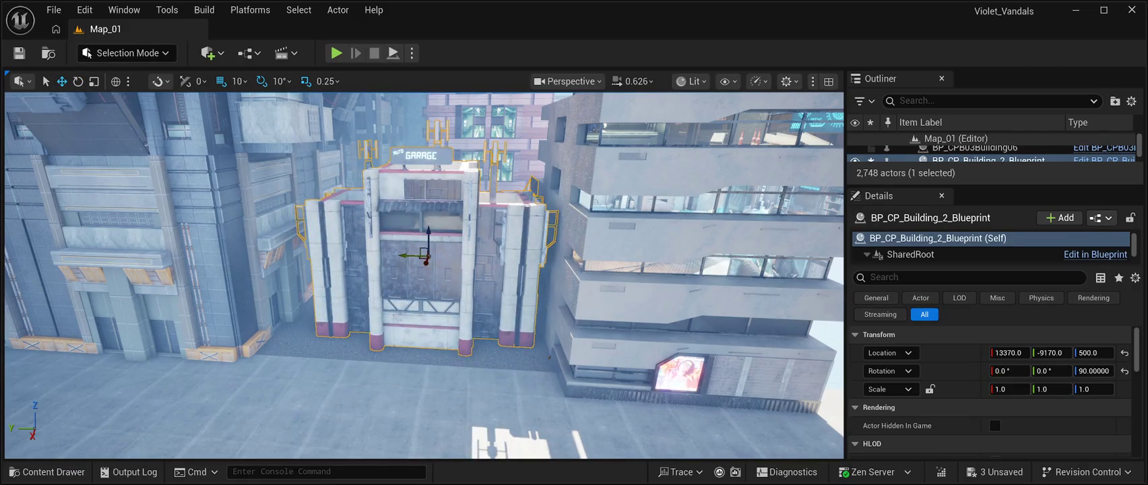
{"action": "mouse_move", "coordinate": [404, 255]}
{"action": "left_mouse_down"}
{"action": "mouse_move", "coordinate": [420, 255]}
{"action": "mouse_move", "coordinate": [399, 254]}
{"action": "mouse_move", "coordinate": [423, 282]}
{"action": "left_mouse_up"}
- Nudge the garage building to Y -9110, then delete it from the map
{"action": "scroll", "coordinate": [423, 282], "scroll_direction": "up", "scroll_amount": 3}
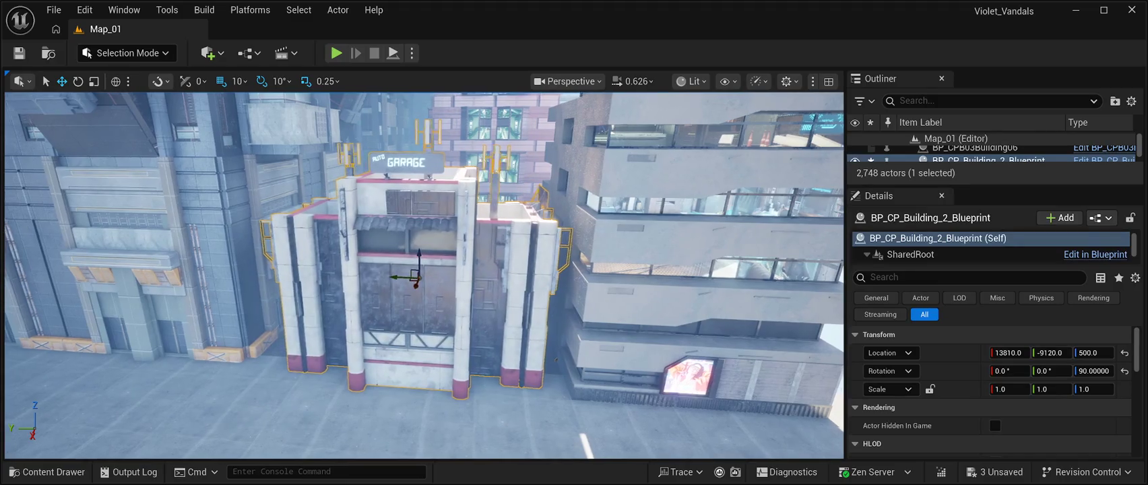
{"action": "scroll", "coordinate": [424, 277], "scroll_direction": "up", "scroll_amount": 5}
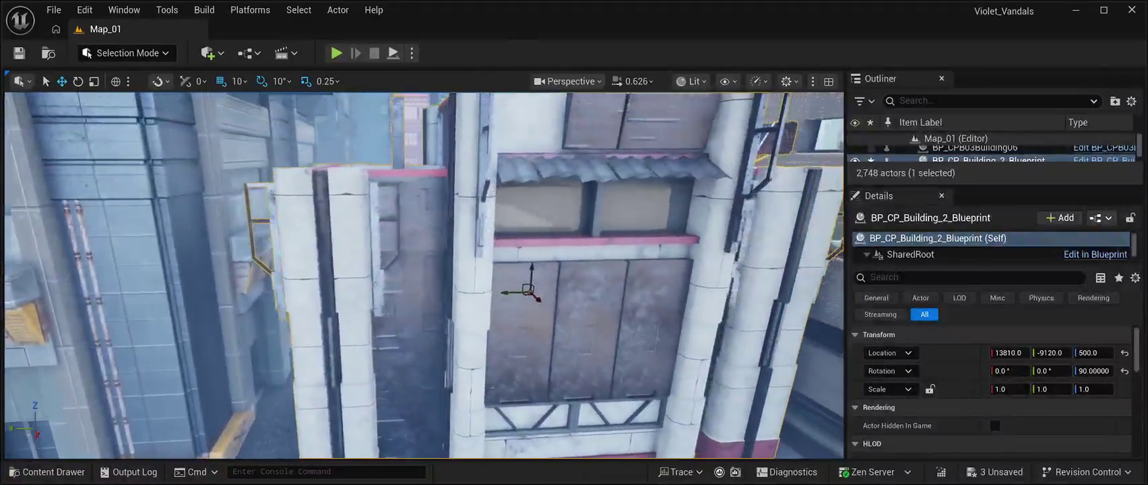
{"action": "scroll", "coordinate": [424, 276], "scroll_direction": "down", "scroll_amount": 3}
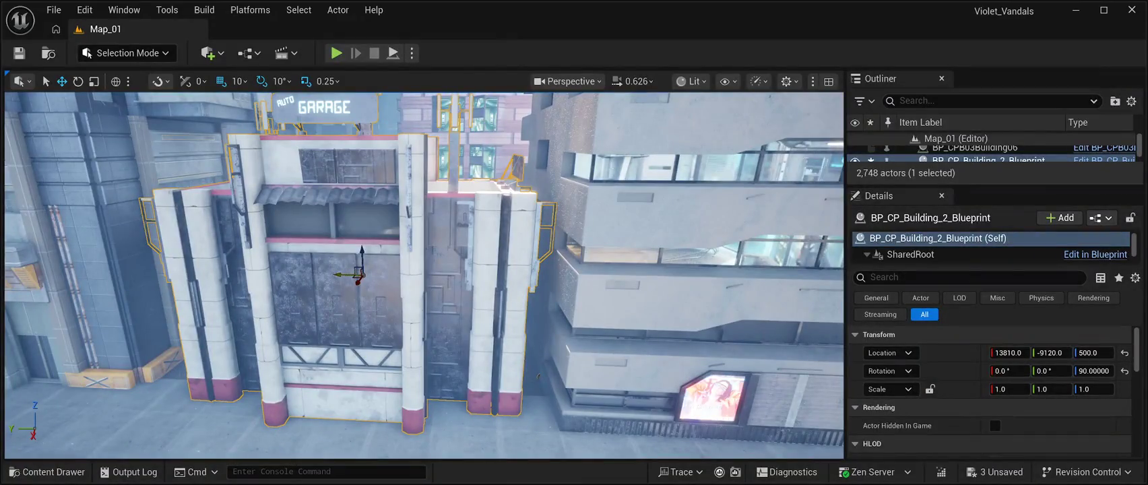
{"action": "left_click_drag", "start_coordinate": [337, 275], "coordinate": [335, 275]}
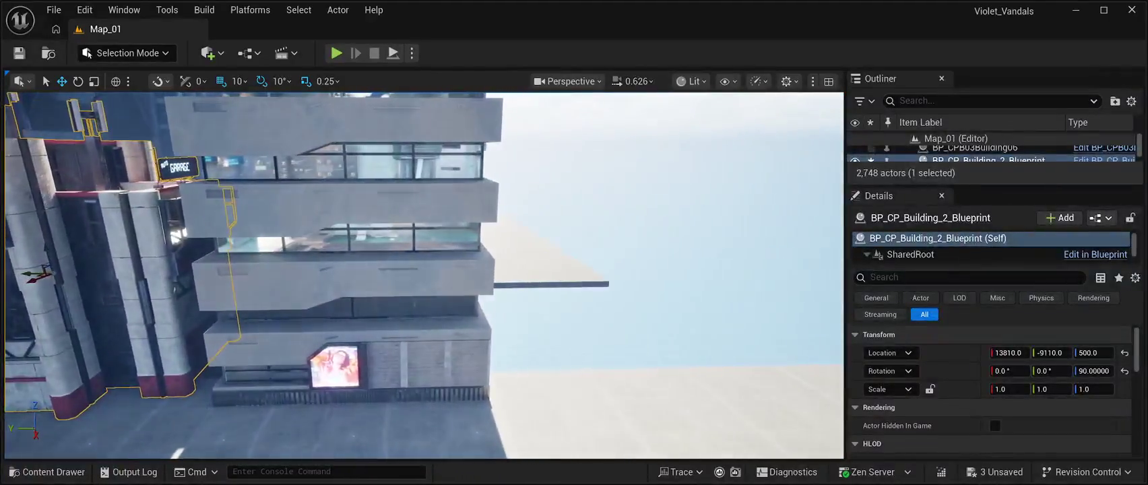
{"action": "key", "text": "f"}
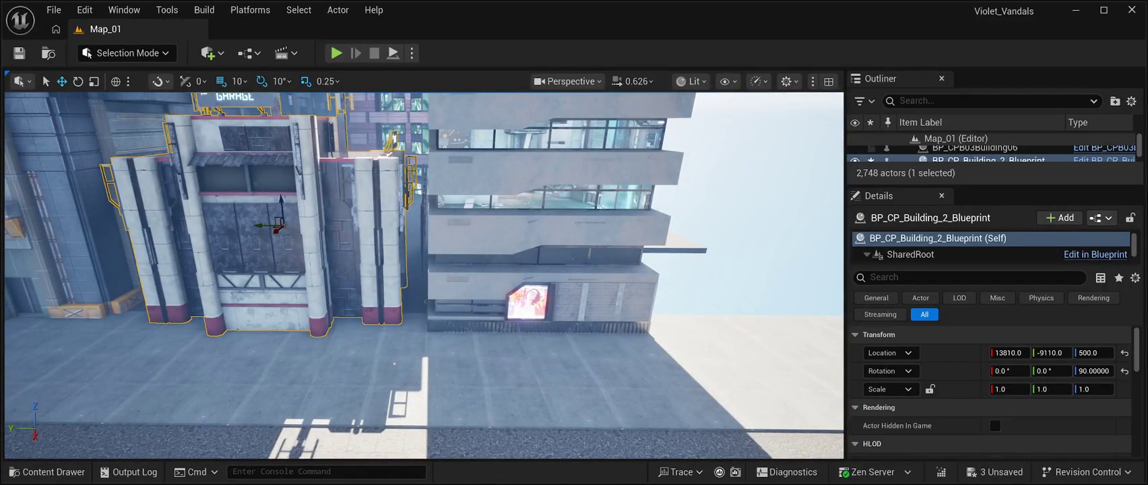
{"action": "key", "text": "Delete"}
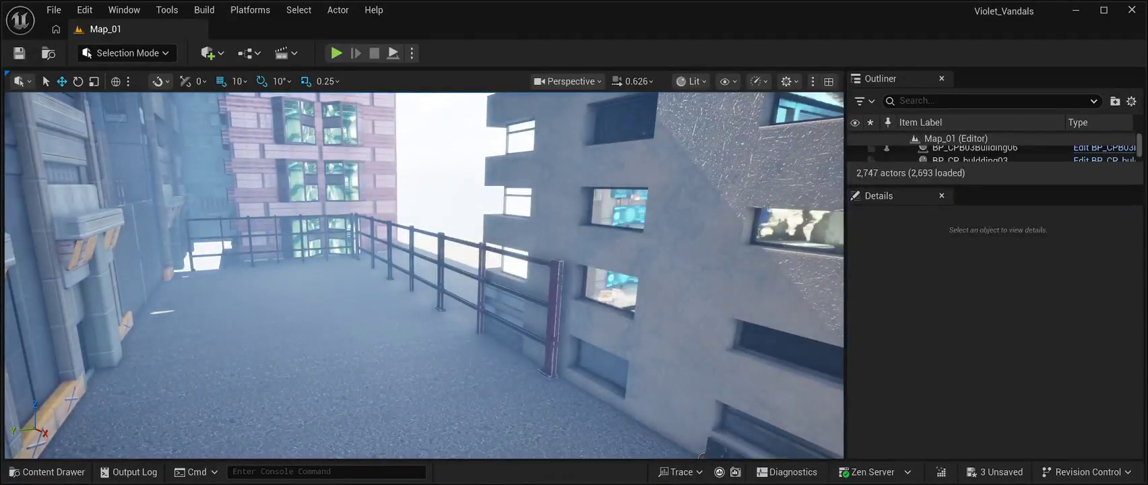
- Delete both SM_Grid_6m rooftop railings
{"action": "left_click", "coordinate": [439, 283]}
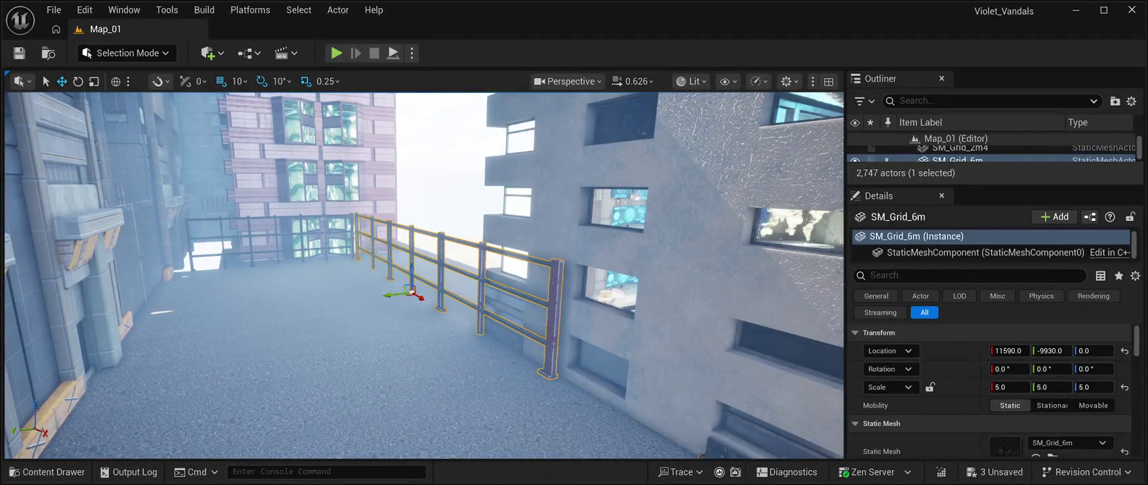
{"action": "left_click", "coordinate": [269, 232], "text": "ctrl"}
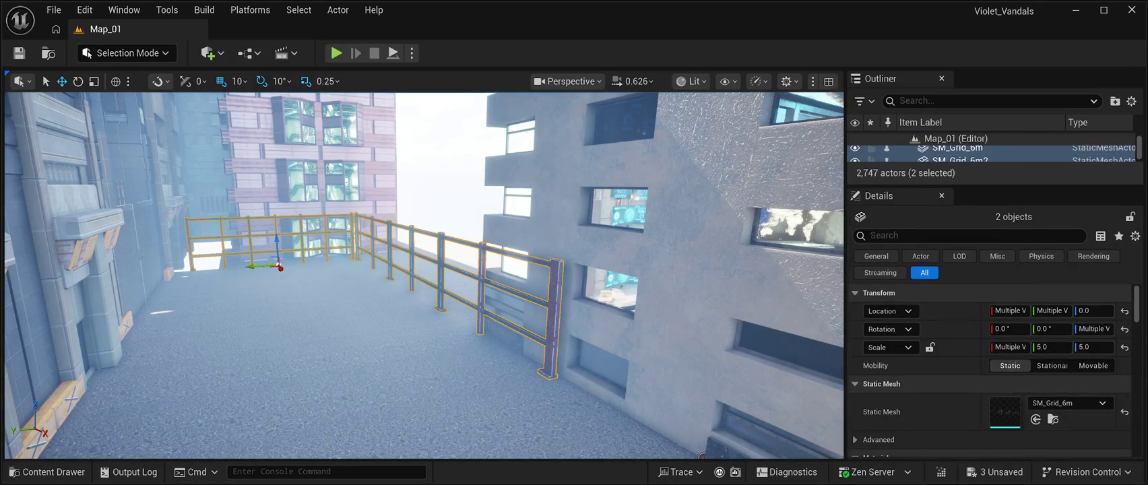
{"action": "key", "text": "Delete"}
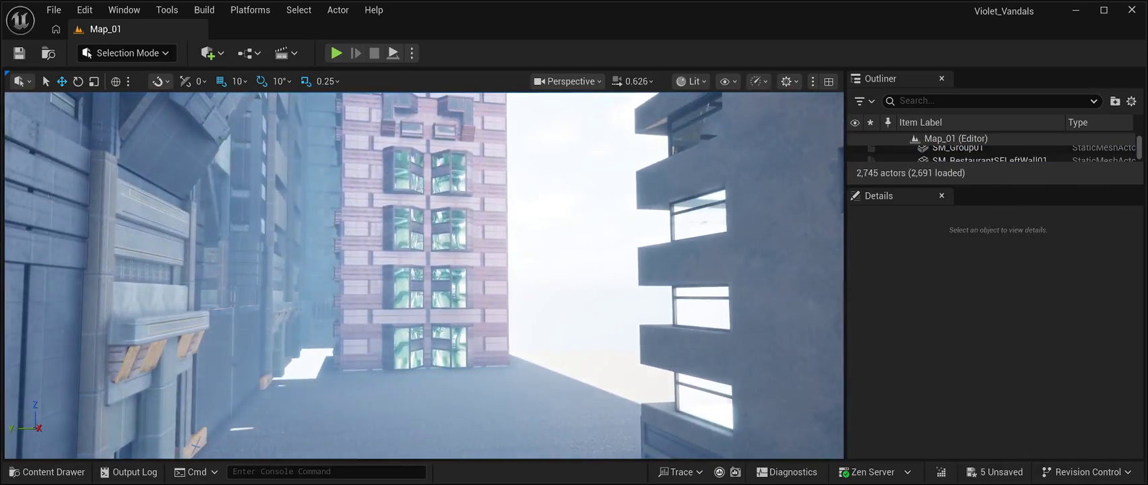
- Shift the pink brick building BP_CPB03Building06 along X and Y to a new position
{"action": "left_click", "coordinate": [410, 159]}
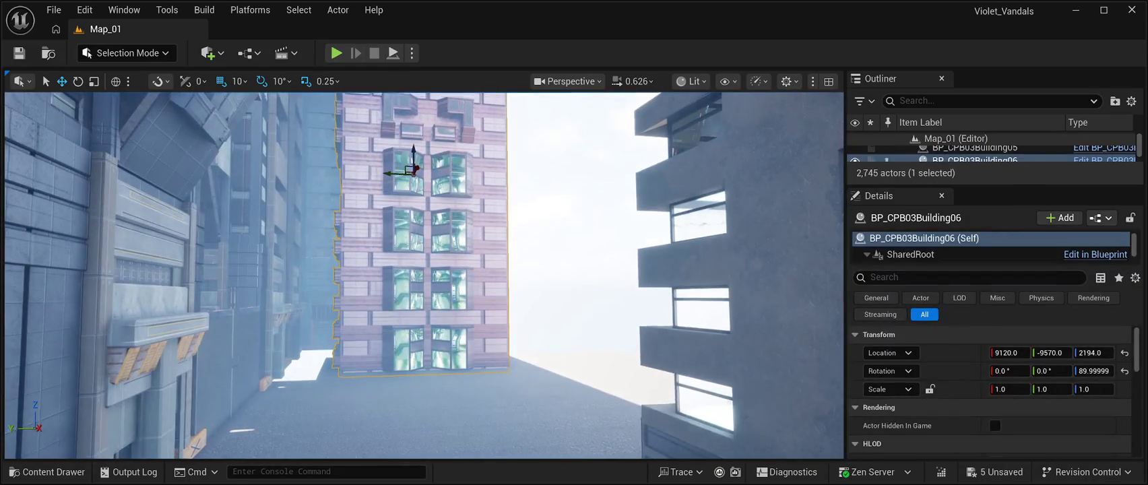
{"action": "key", "text": "s"}
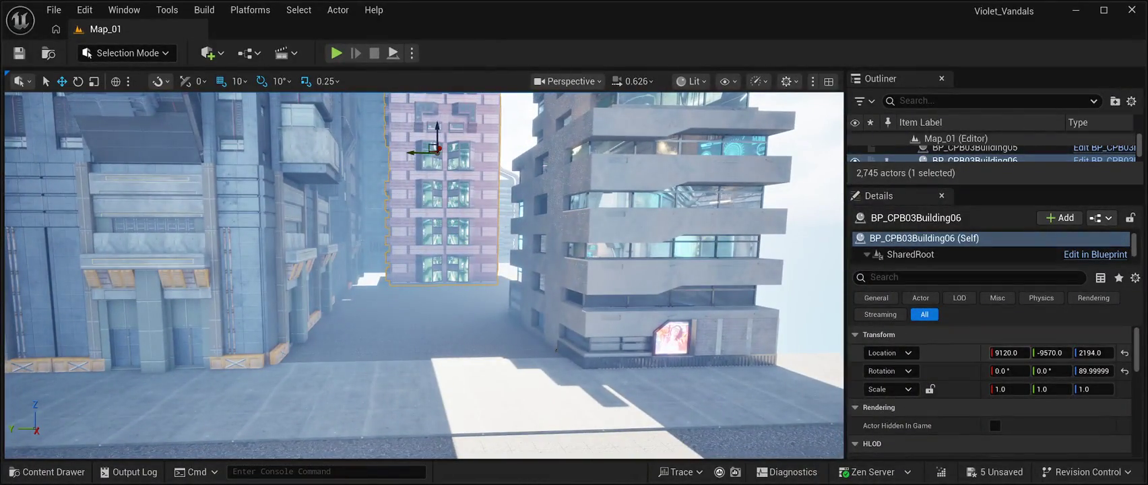
{"action": "left_click_drag", "start_coordinate": [1008, 352], "coordinate": [1041, 352]}
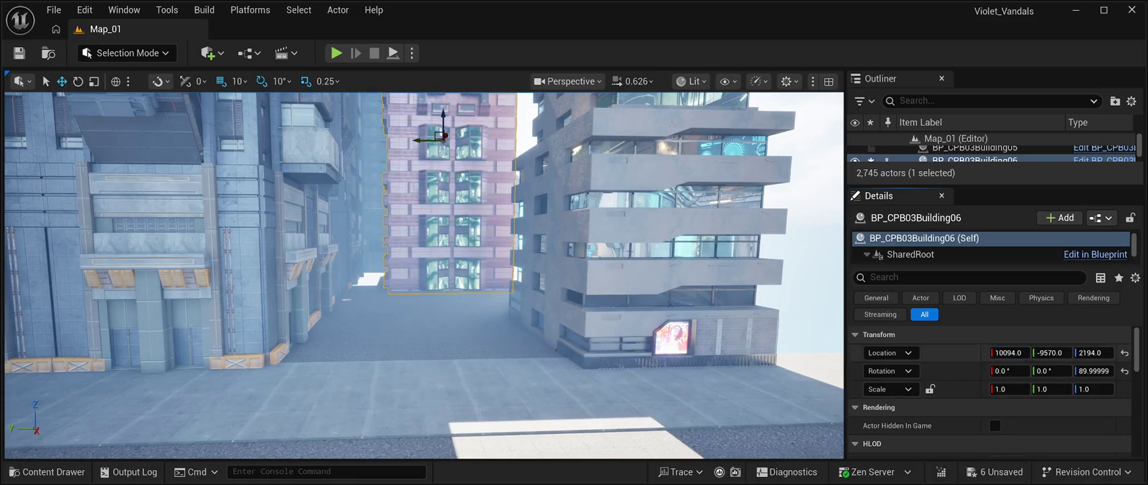
{"action": "left_click_drag", "start_coordinate": [425, 270], "coordinate": [513, 269]}
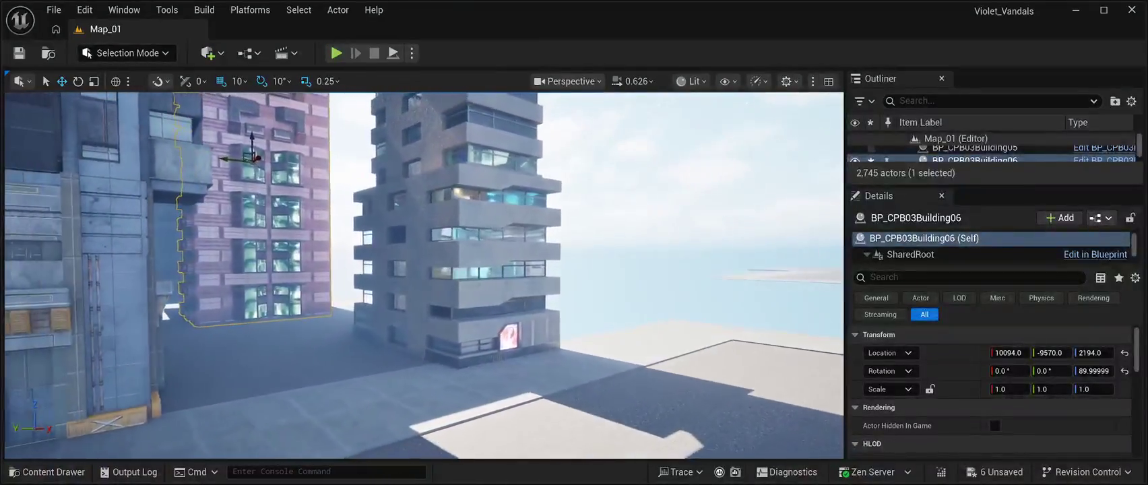
{"action": "left_click_drag", "start_coordinate": [1008, 353], "coordinate": [1045, 352]}
{"action": "left_click_drag", "start_coordinate": [425, 270], "coordinate": [424, 235]}
{"action": "left_click_drag", "start_coordinate": [1051, 353], "coordinate": [1085, 352]}
{"action": "mouse_move", "coordinate": [425, 269]}
{"action": "left_mouse_down"}
{"action": "mouse_move", "coordinate": [432, 246]}
{"action": "mouse_move", "coordinate": [440, 270]}
{"action": "left_mouse_up"}
- Slide the grey tower BP_CB01_Building04 along Y to 13810, -10940, 0
{"action": "left_click", "coordinate": [485, 270]}
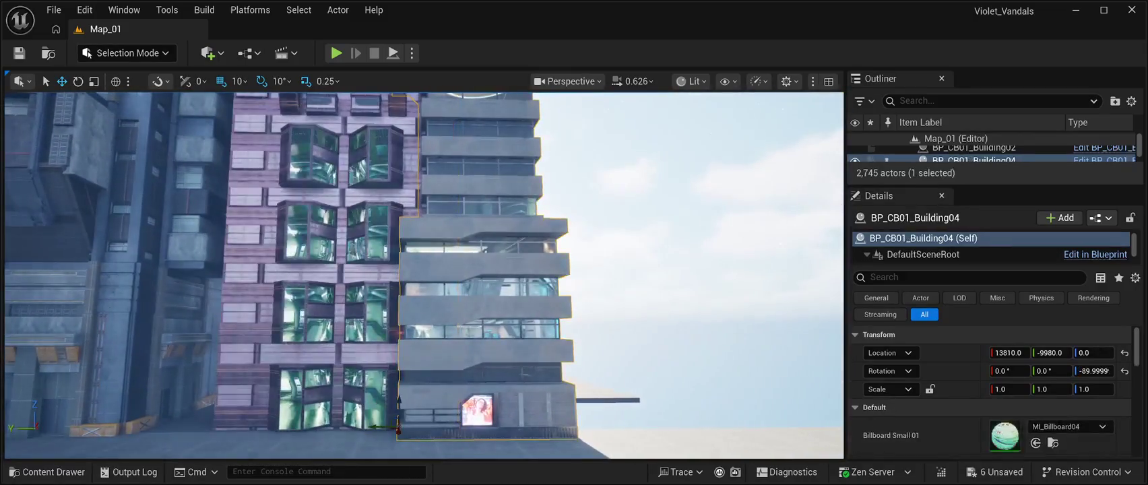
{"action": "mouse_move", "coordinate": [1051, 353]}
{"action": "left_mouse_down"}
{"action": "mouse_move", "coordinate": [957, 353]}
{"action": "mouse_move", "coordinate": [971, 352]}
{"action": "left_mouse_up"}
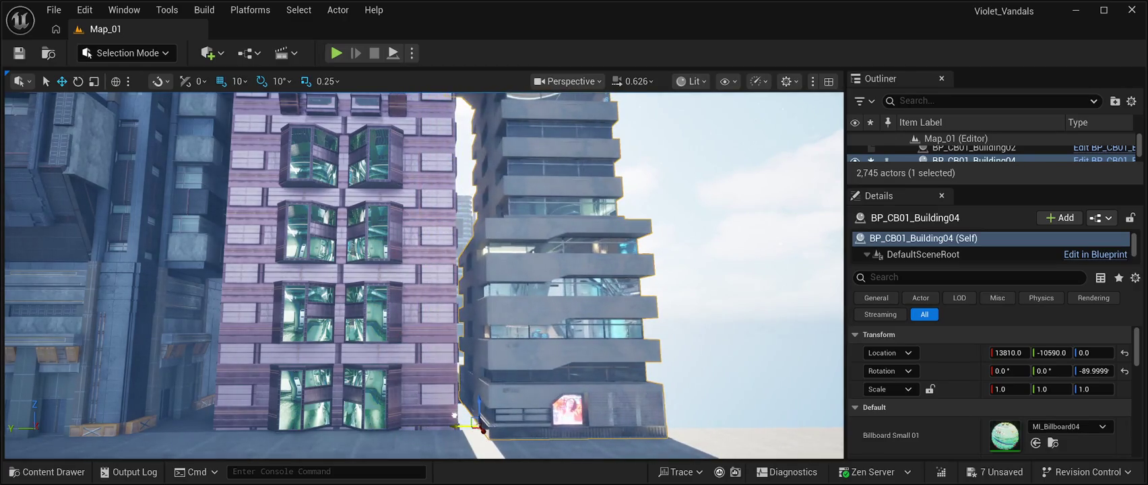
{"action": "mouse_move", "coordinate": [424, 269]}
{"action": "left_mouse_down"}
{"action": "mouse_move", "coordinate": [418, 235]}
{"action": "mouse_move", "coordinate": [431, 270]}
{"action": "mouse_move", "coordinate": [414, 269]}
{"action": "left_mouse_up"}
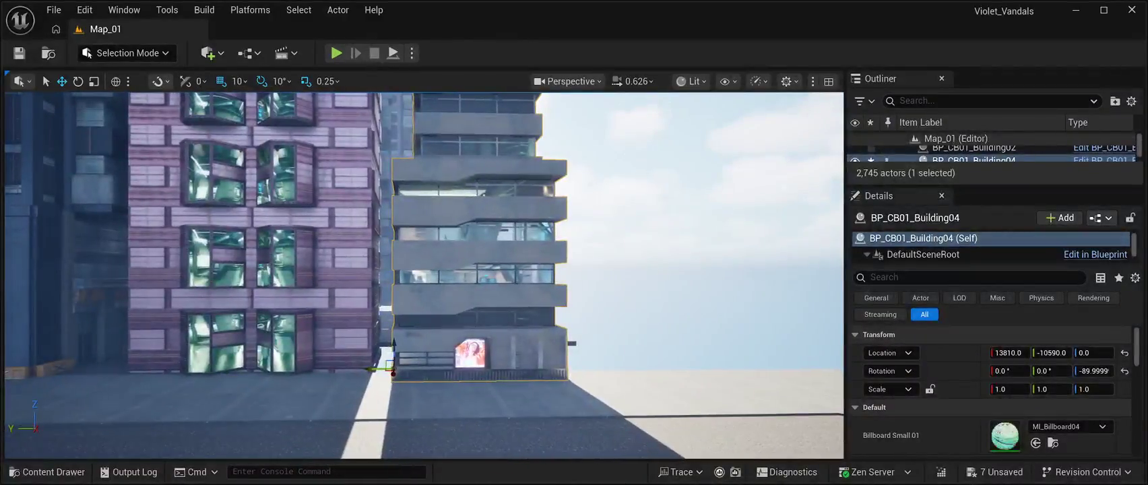
{"action": "left_click_drag", "start_coordinate": [1052, 353], "coordinate": [1018, 353]}
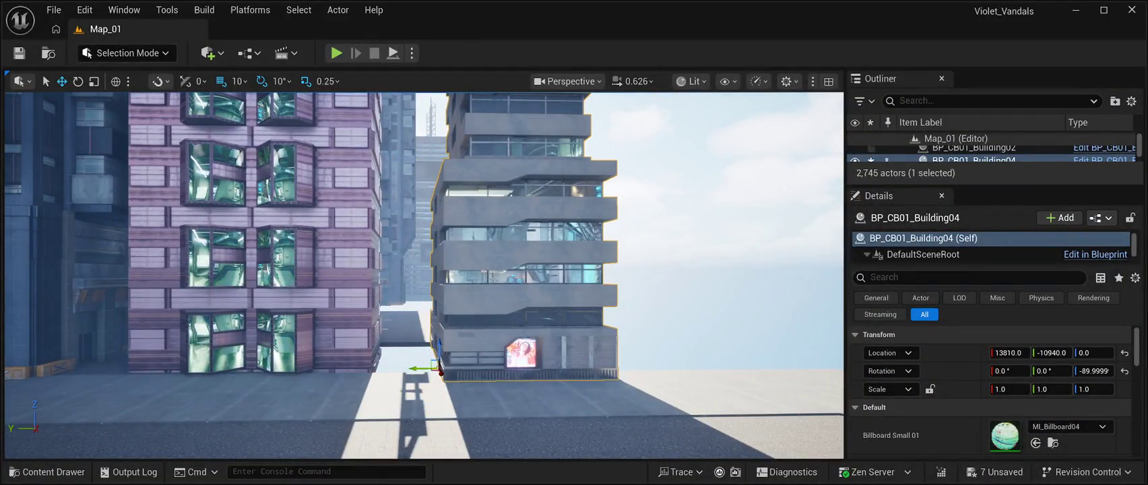
{"action": "mouse_move", "coordinate": [431, 270]}
{"action": "left_mouse_down"}
{"action": "mouse_move", "coordinate": [303, 270]}
{"action": "mouse_move", "coordinate": [404, 256]}
{"action": "mouse_move", "coordinate": [458, 269]}
{"action": "mouse_move", "coordinate": [310, 269]}
{"action": "left_mouse_up"}
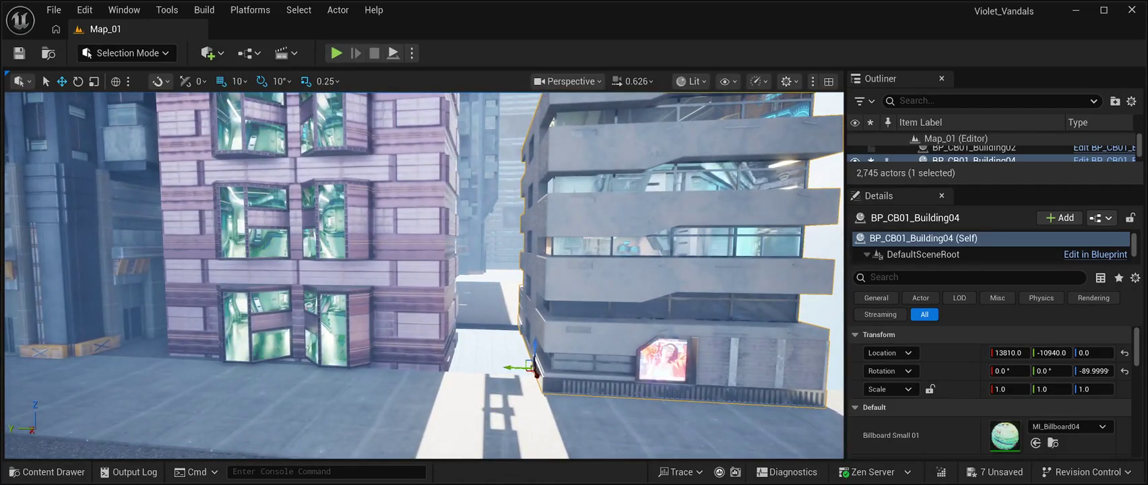
- Slide the Floor46 slab along X to Location 11970, -10540, 0
{"action": "left_click", "coordinate": [477, 304]}
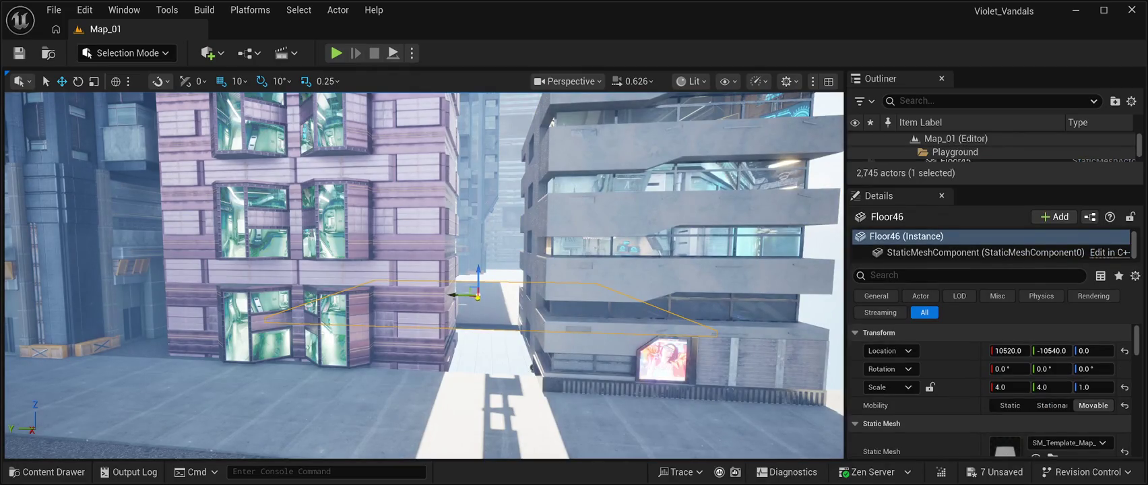
{"action": "mouse_move", "coordinate": [477, 303]}
{"action": "left_mouse_down"}
{"action": "mouse_move", "coordinate": [509, 283]}
{"action": "mouse_move", "coordinate": [521, 314]}
{"action": "left_mouse_up"}
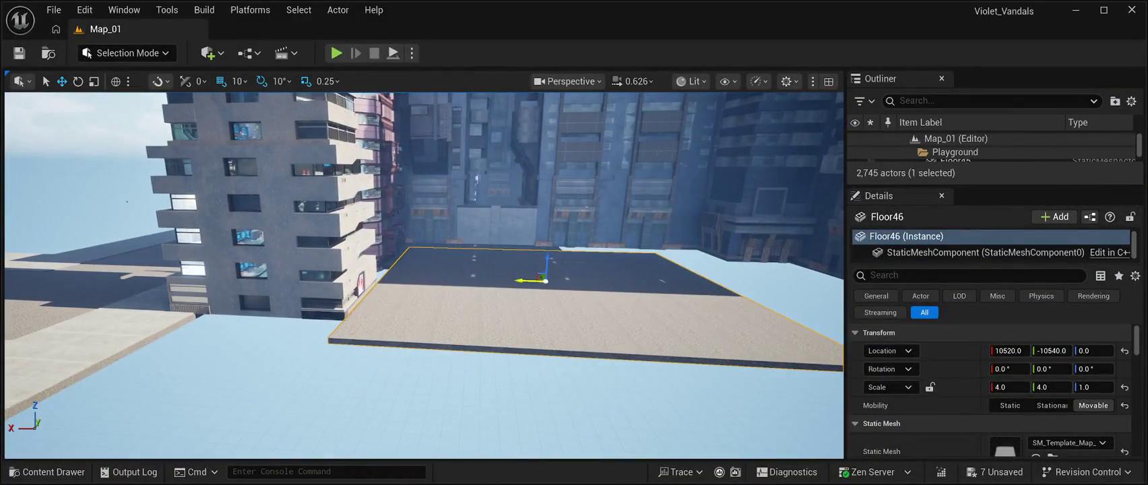
{"action": "left_click_drag", "start_coordinate": [522, 280], "coordinate": [426, 276]}
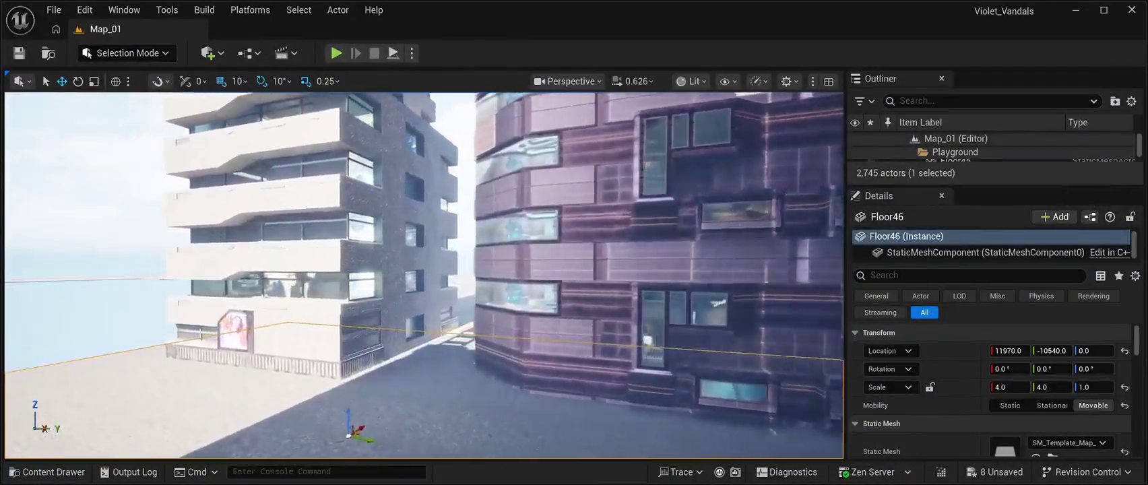
{"action": "key", "text": "w"}
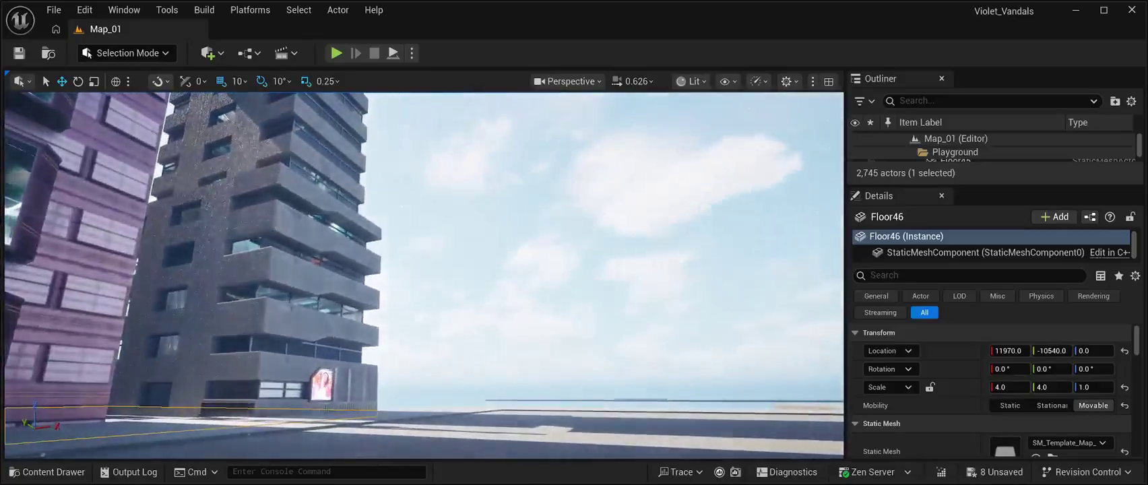
- Reselect the pink brick building at Y -9660, then select the grey tower BP_CB01_Building04
{"action": "left_click", "coordinate": [593, 256]}
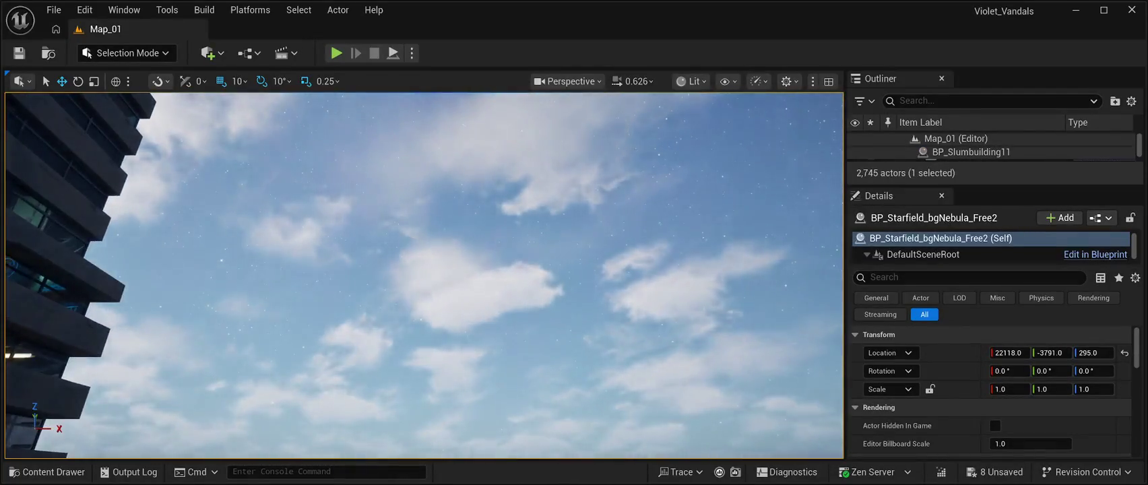
{"action": "key", "text": "q"}
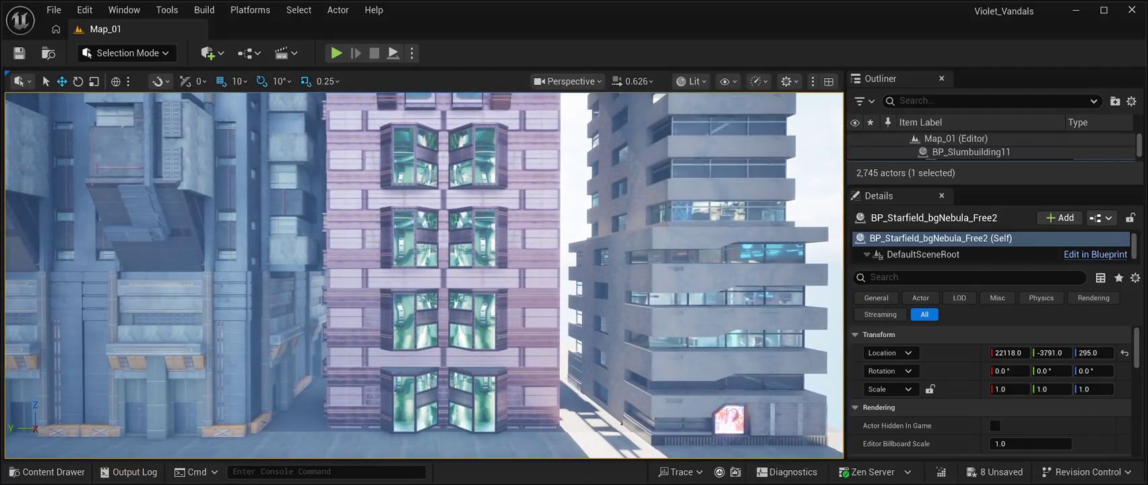
{"action": "left_click", "coordinate": [442, 263]}
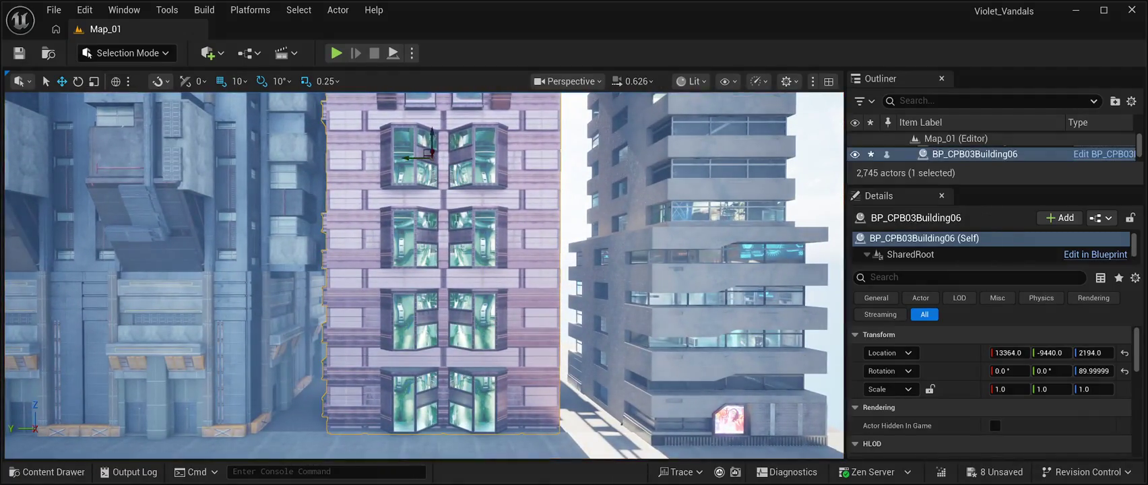
{"action": "key", "text": "s"}
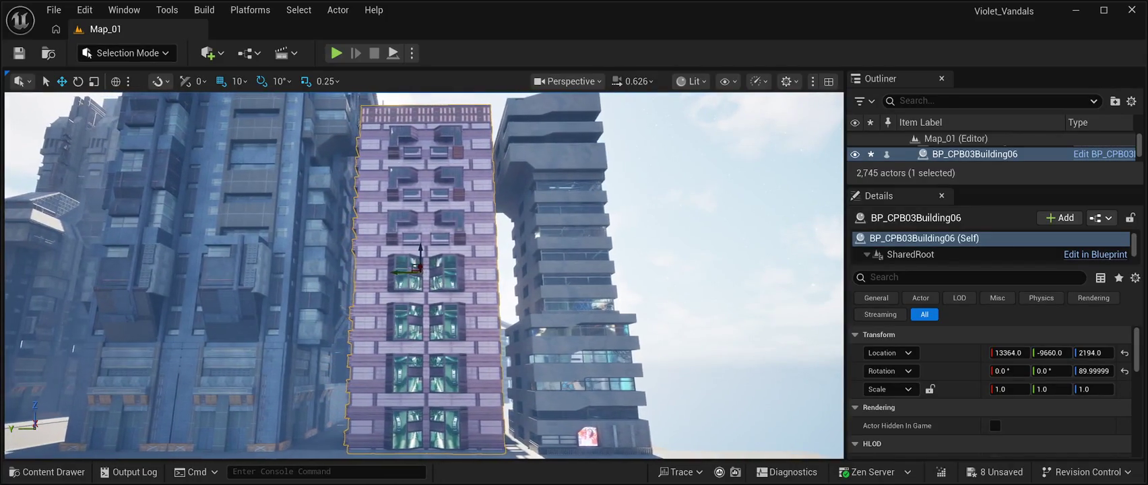
{"action": "key", "text": "a"}
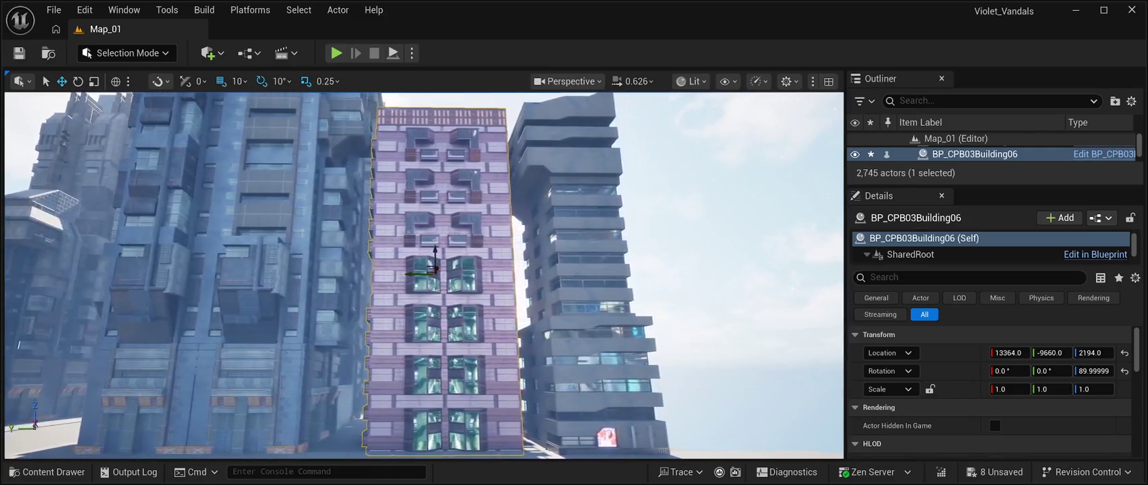
{"action": "key", "text": "d"}
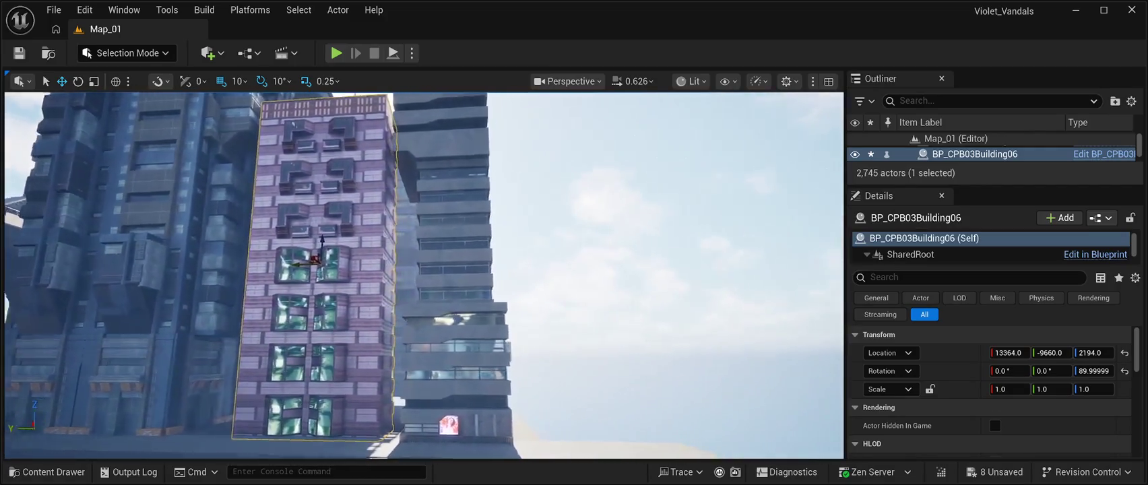
{"action": "key", "text": "d"}
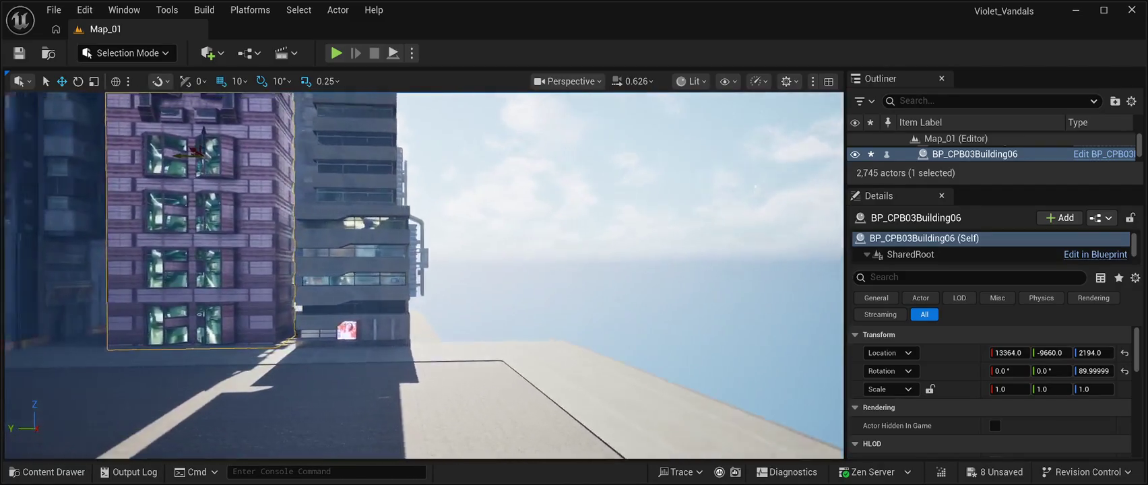
{"action": "key", "text": "a"}
{"action": "left_click", "coordinate": [398, 202]}
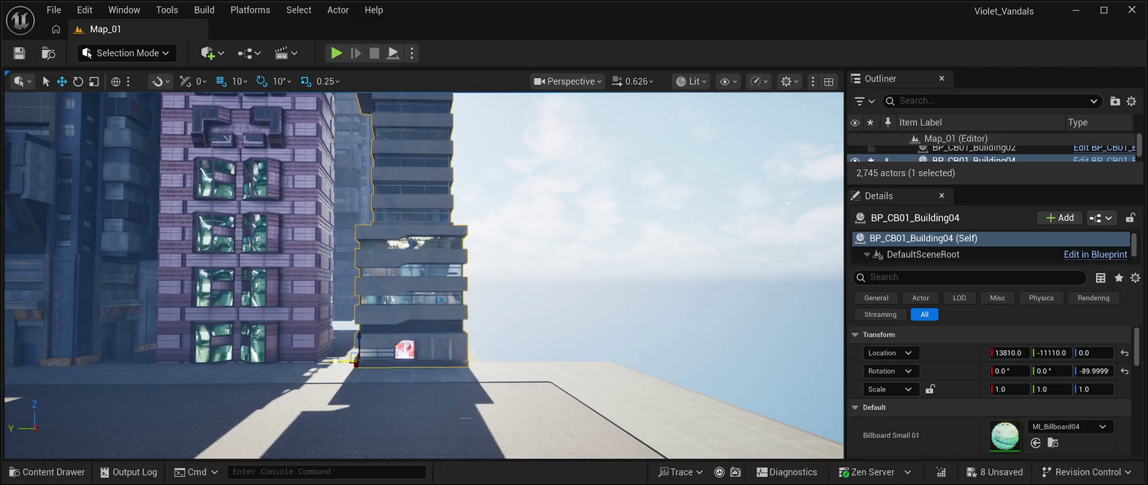
- Fly the camera toward the towers and down the street past the grey tower
{"action": "key", "text": "a"}
{"action": "key", "text": "w"}
{"action": "key", "text": "w"}
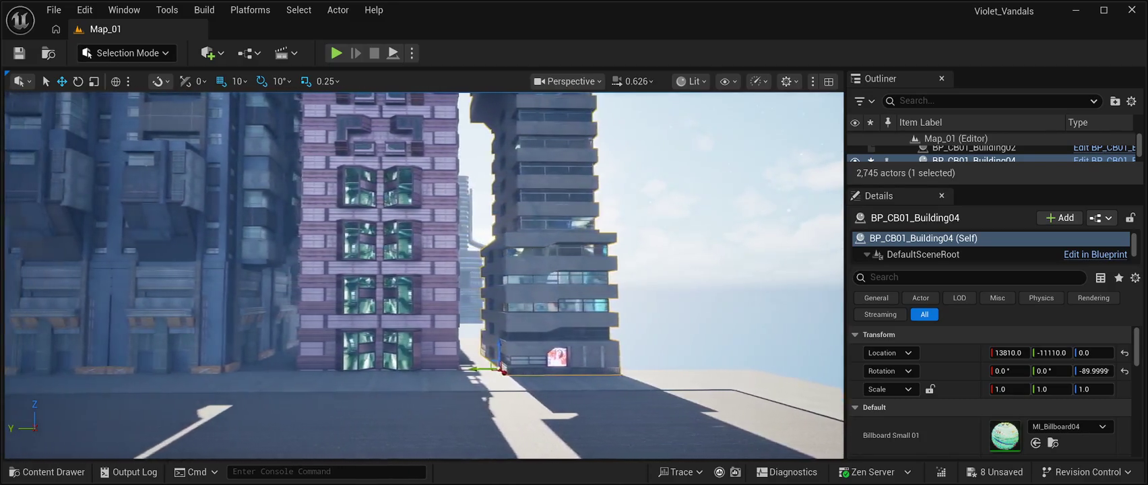
{"action": "key", "text": "w"}
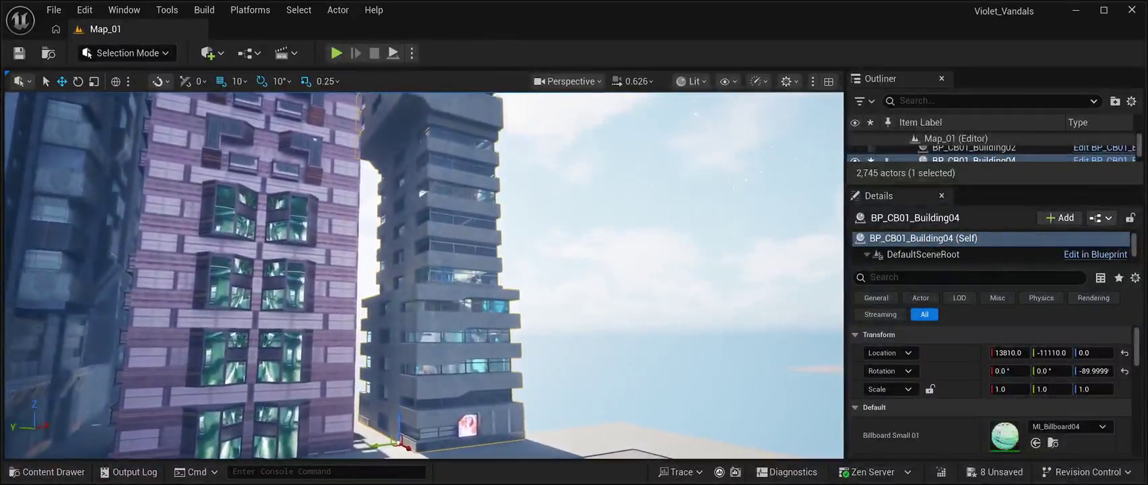
{"action": "key", "text": "w"}
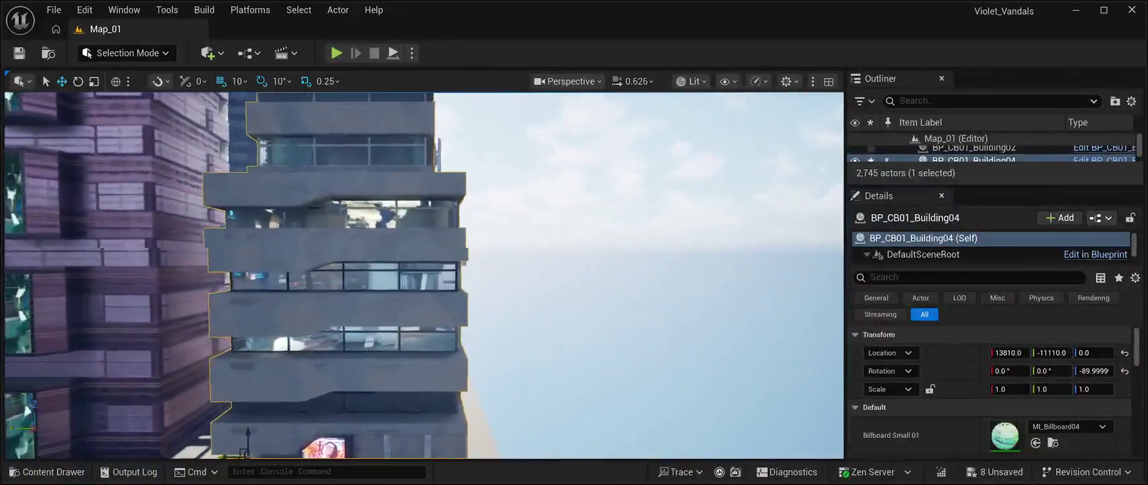
{"action": "key", "text": "d"}
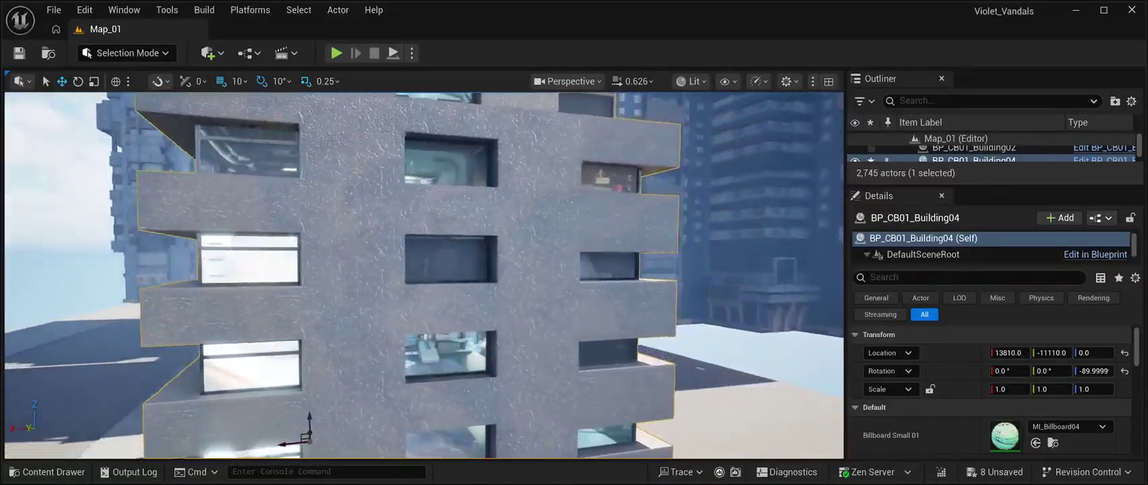
{"action": "key", "text": "d"}
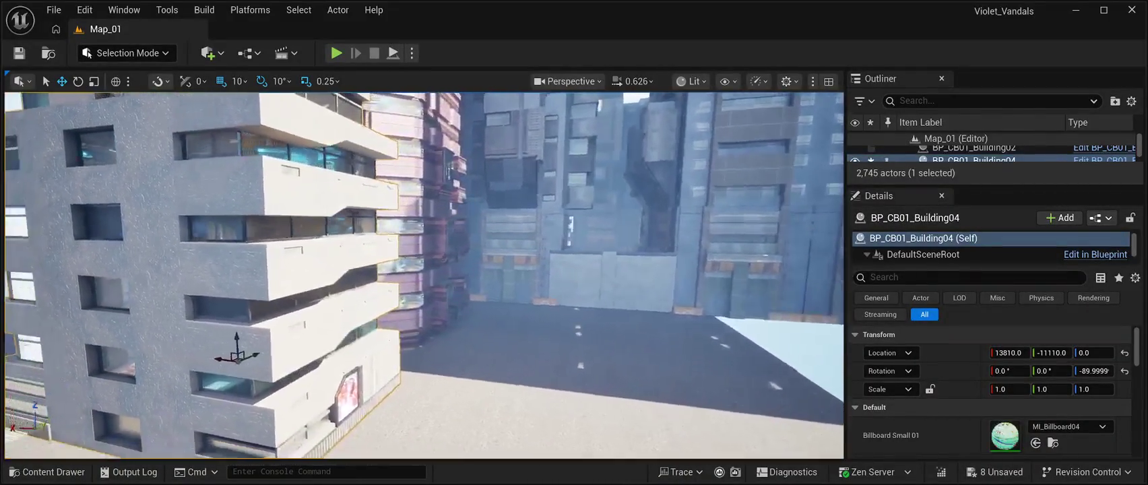
{"action": "key", "text": "w"}
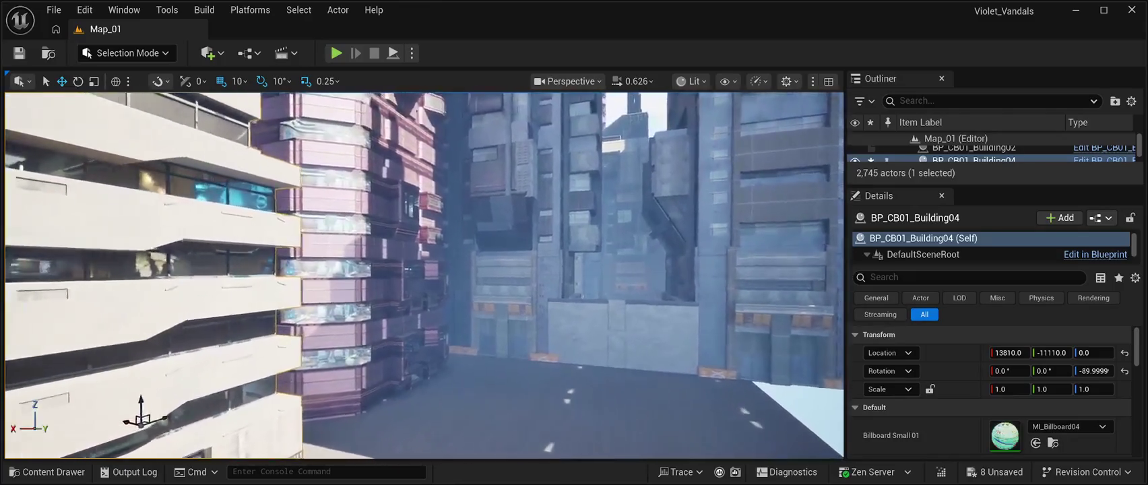
- Inspect the grey building blocking the street, then save all level changes
{"action": "key", "text": "d"}
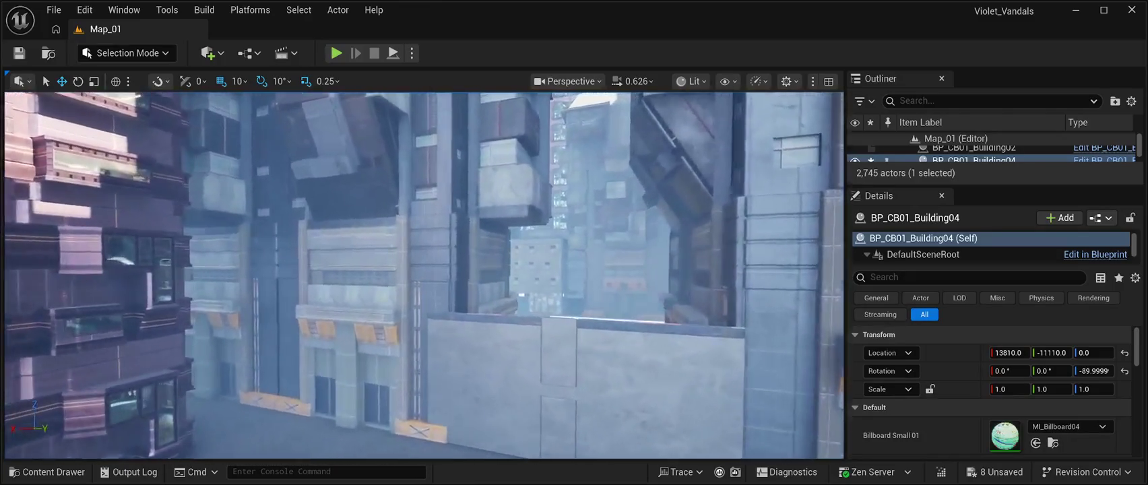
{"action": "key", "text": "s"}
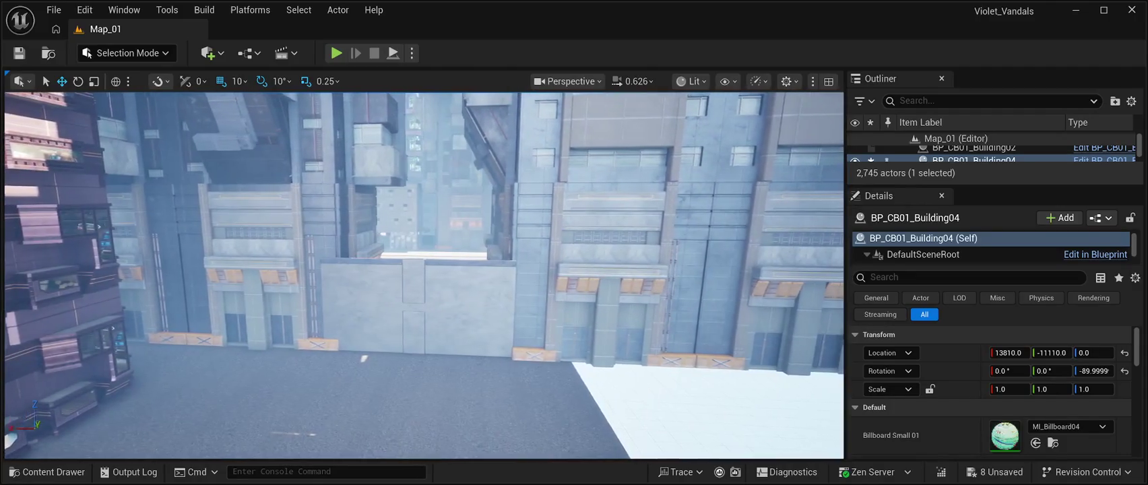
{"action": "key", "text": "a"}
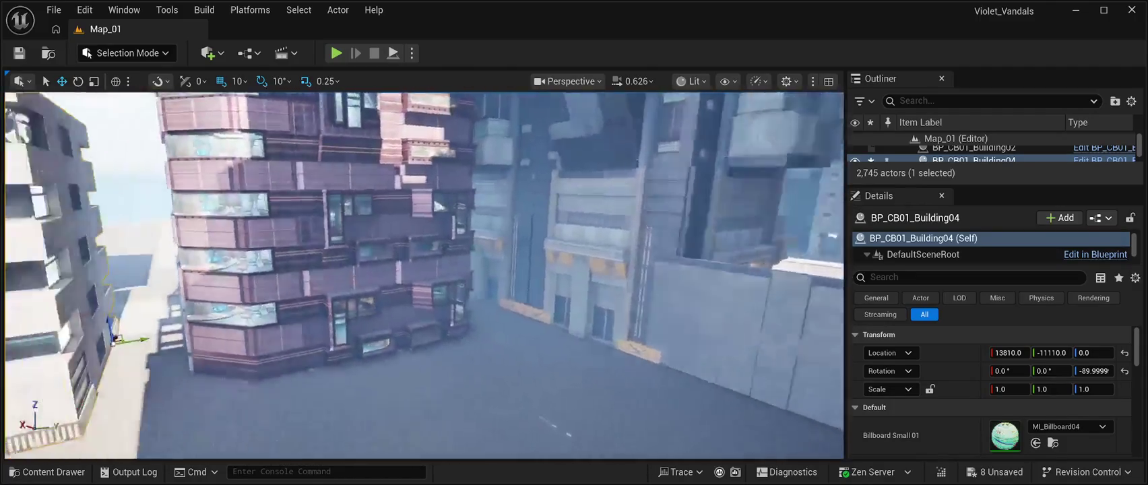
{"action": "key", "text": "d"}
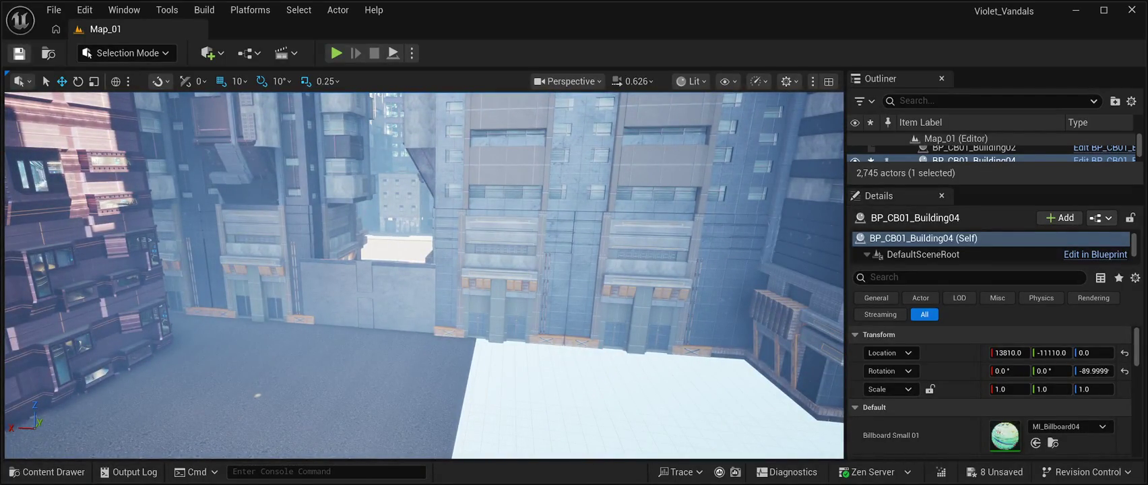
{"action": "left_click", "coordinate": [19, 52]}
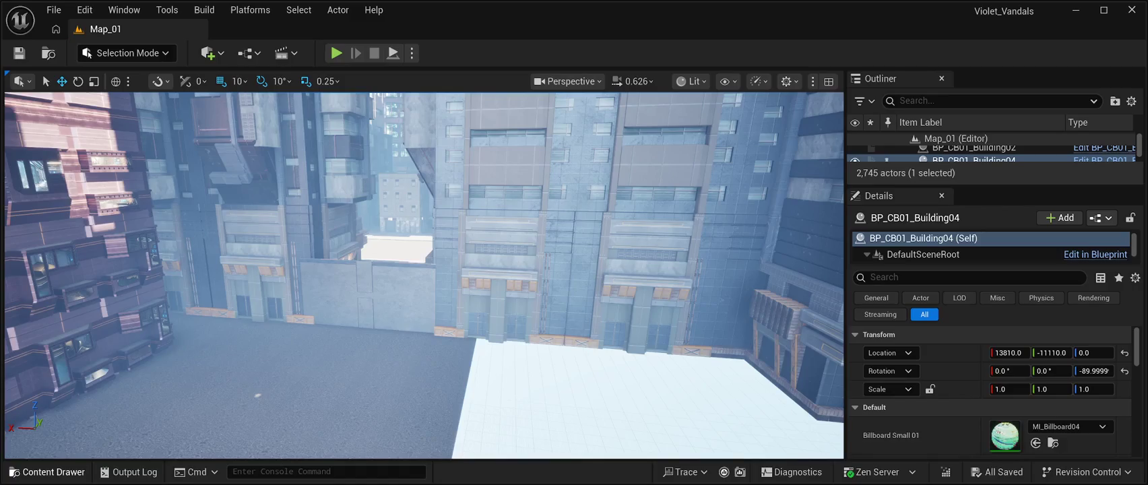
- Browse to ContainersHouseCH > StaticMesh > MergeActors and pick the SM_CH_Container_Metal_A2 mesh
{"action": "left_click", "coordinate": [48, 472]}
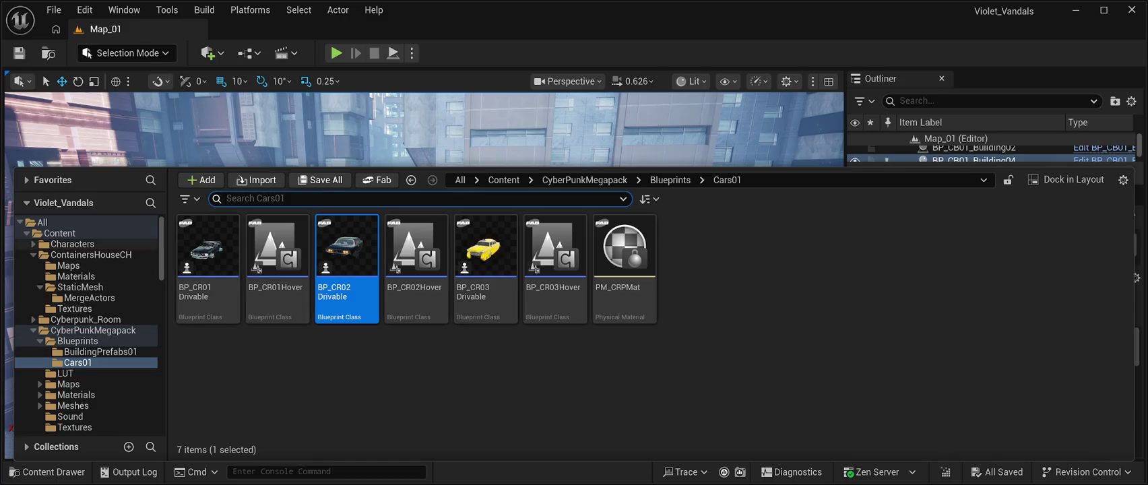
{"action": "left_click", "coordinate": [91, 255]}
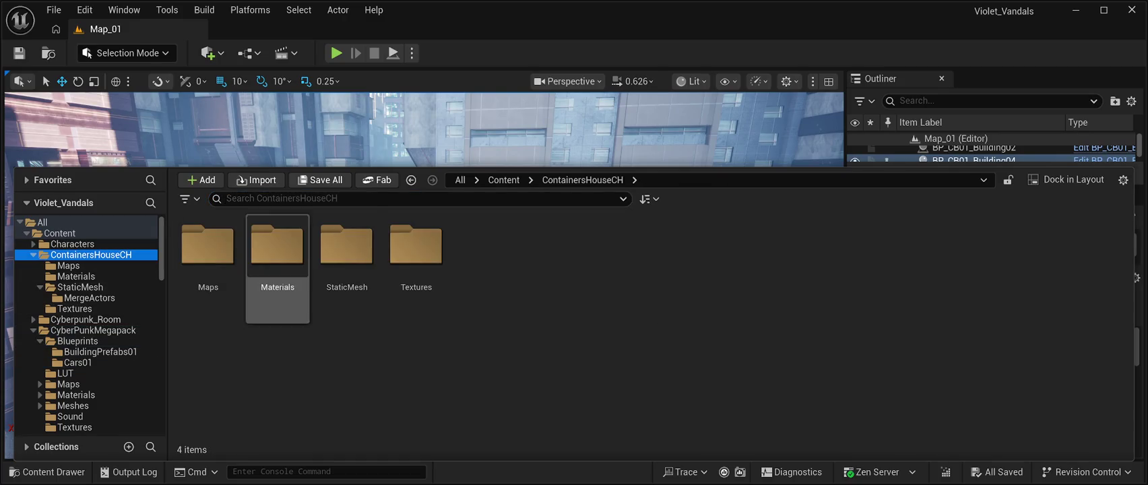
{"action": "double_click", "coordinate": [347, 246]}
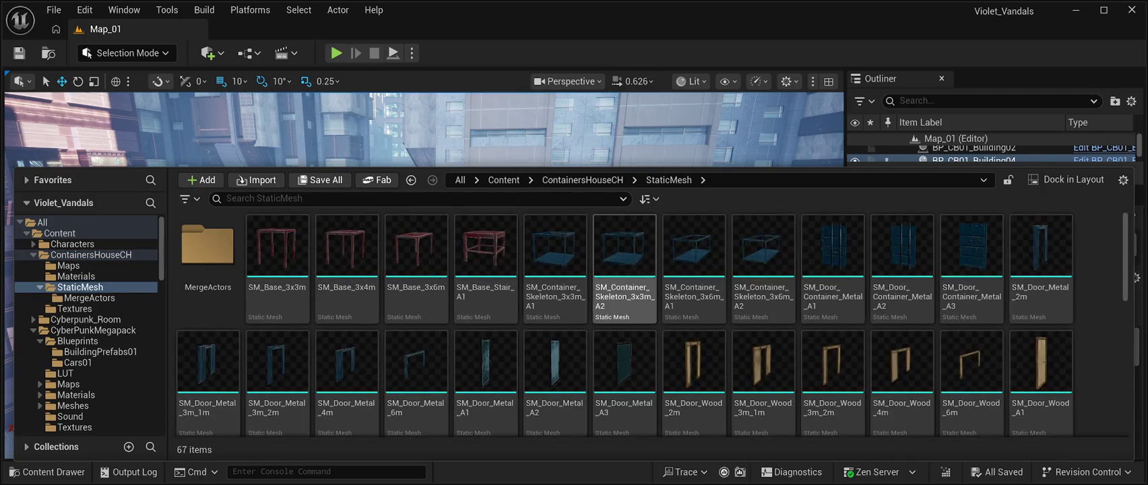
{"action": "scroll", "coordinate": [620, 283], "scroll_direction": "down", "scroll_amount": 3}
{"action": "scroll", "coordinate": [554, 336], "scroll_direction": "up", "scroll_amount": 4}
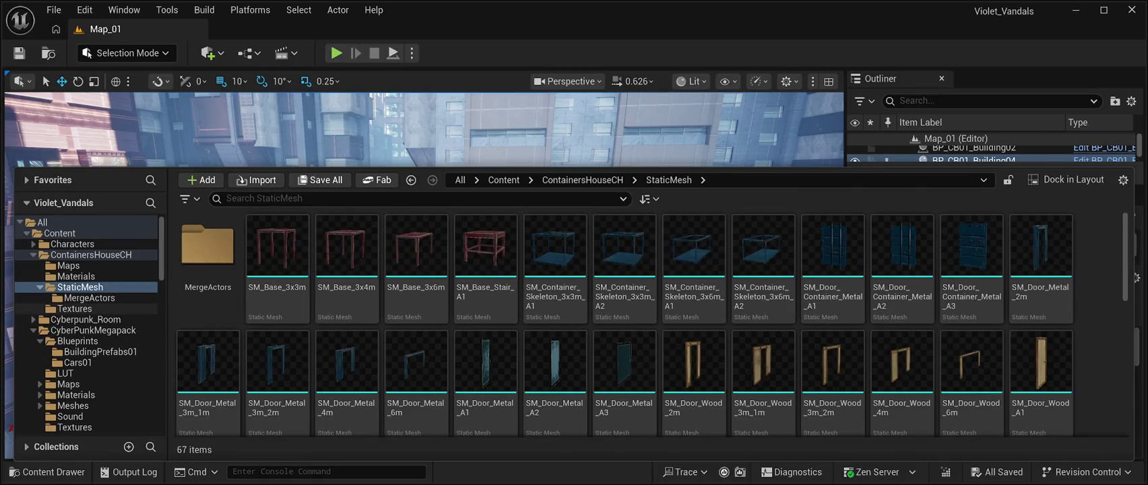
{"action": "left_click", "coordinate": [89, 298]}
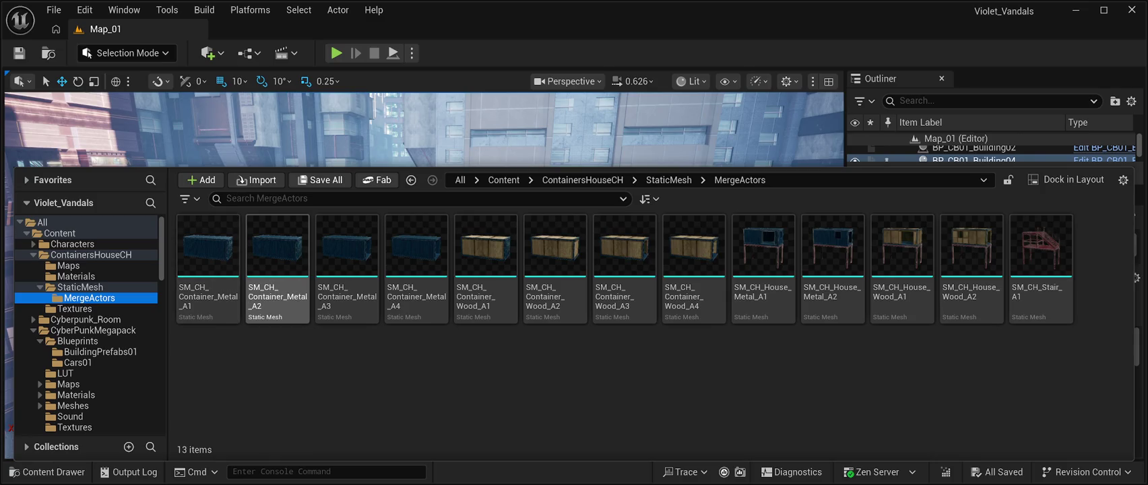
{"action": "left_click", "coordinate": [277, 256]}
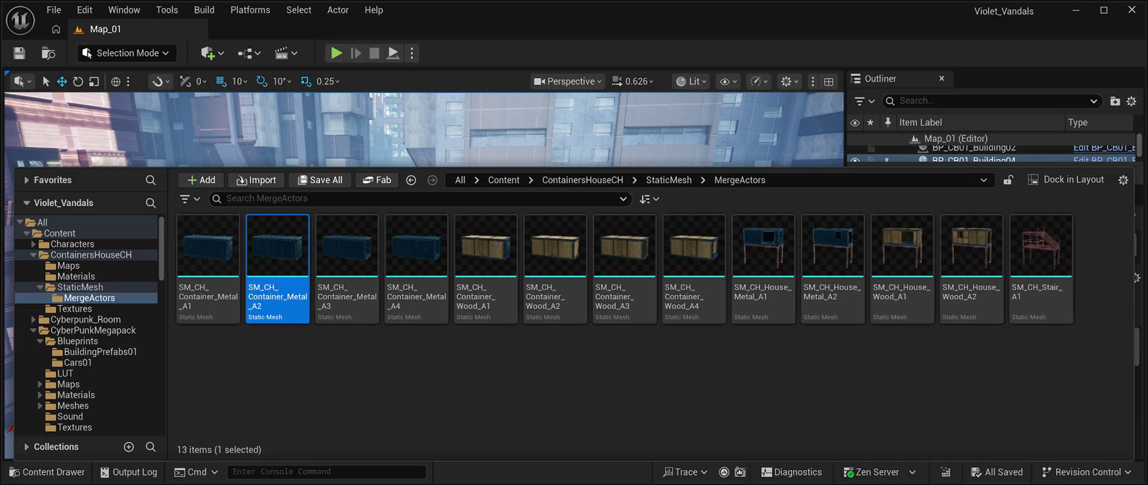
{"action": "key", "text": "ctrl+space"}
- Place the metal container in the street, slide it along Y and lower it
{"action": "left_click_drag", "start_coordinate": [277, 391], "coordinate": [307, 317]}
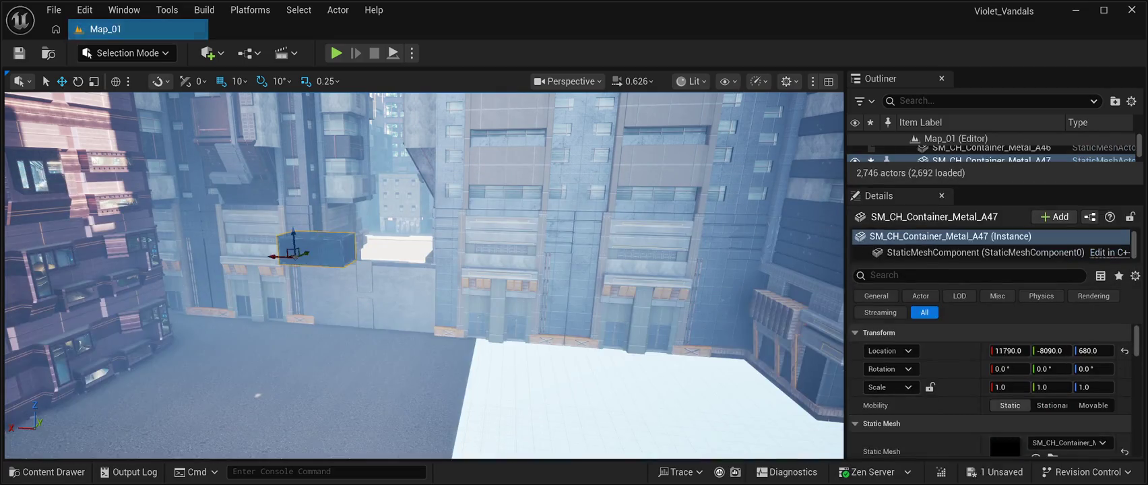
{"action": "key", "text": "f"}
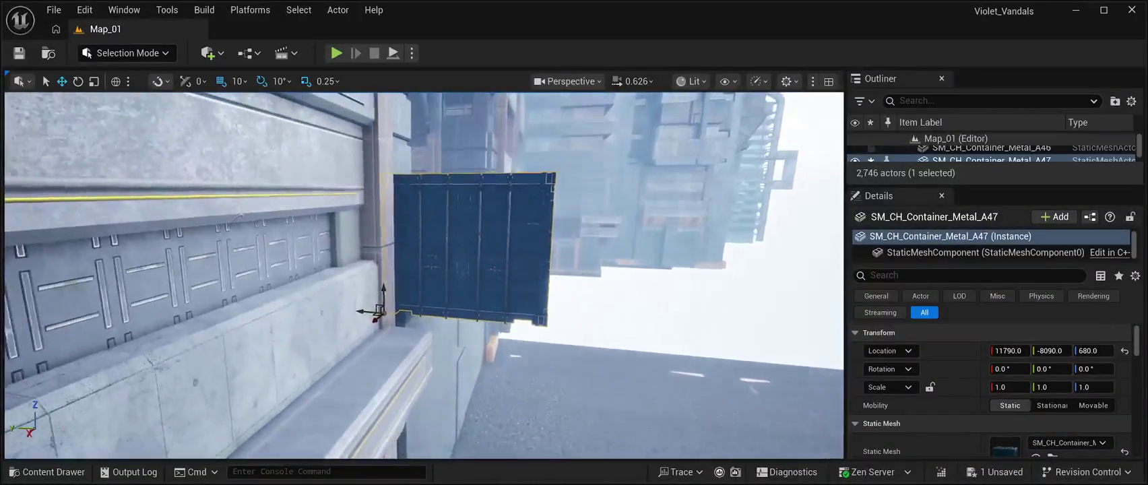
{"action": "left_click_drag", "start_coordinate": [366, 310], "coordinate": [522, 325]}
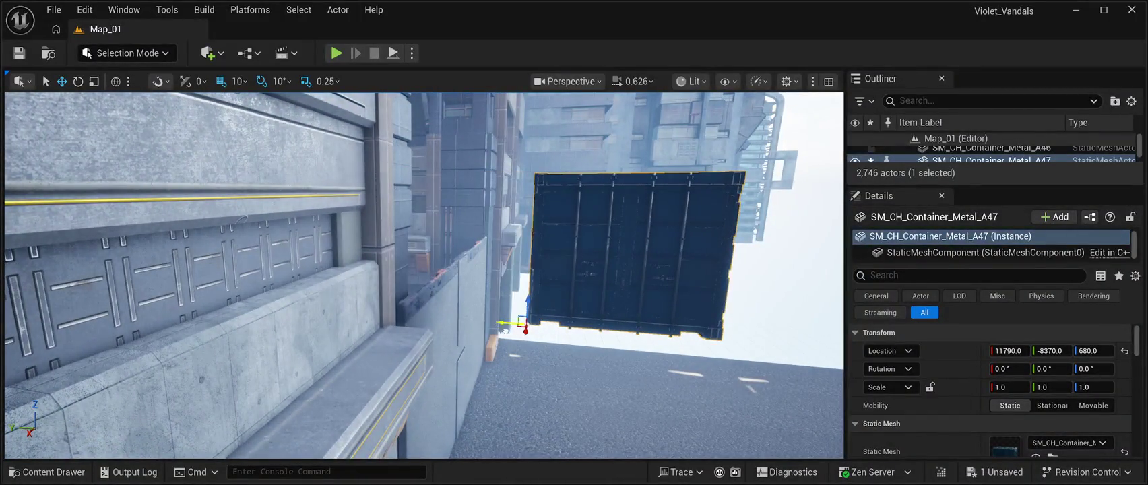
{"action": "key", "text": "End"}
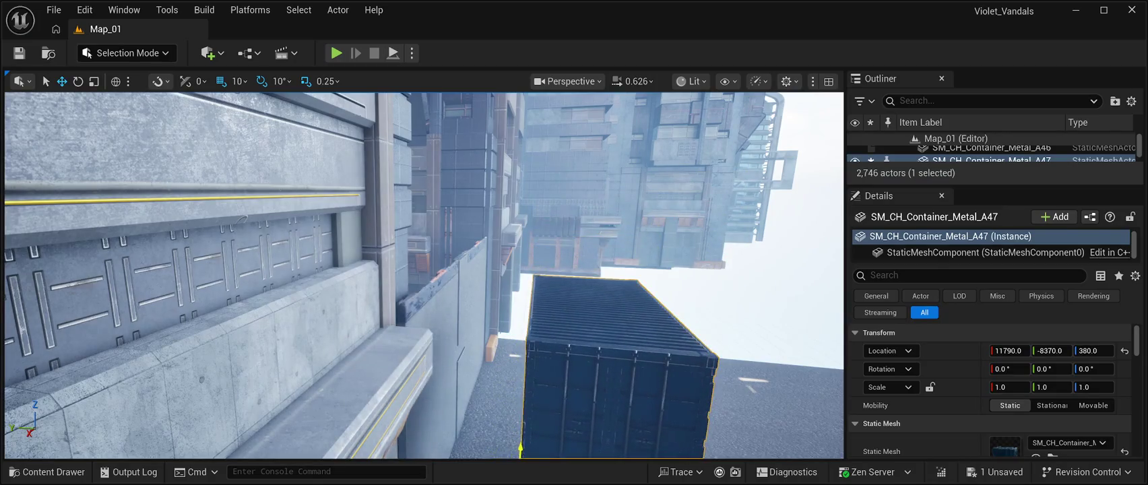
{"action": "key", "text": "f"}
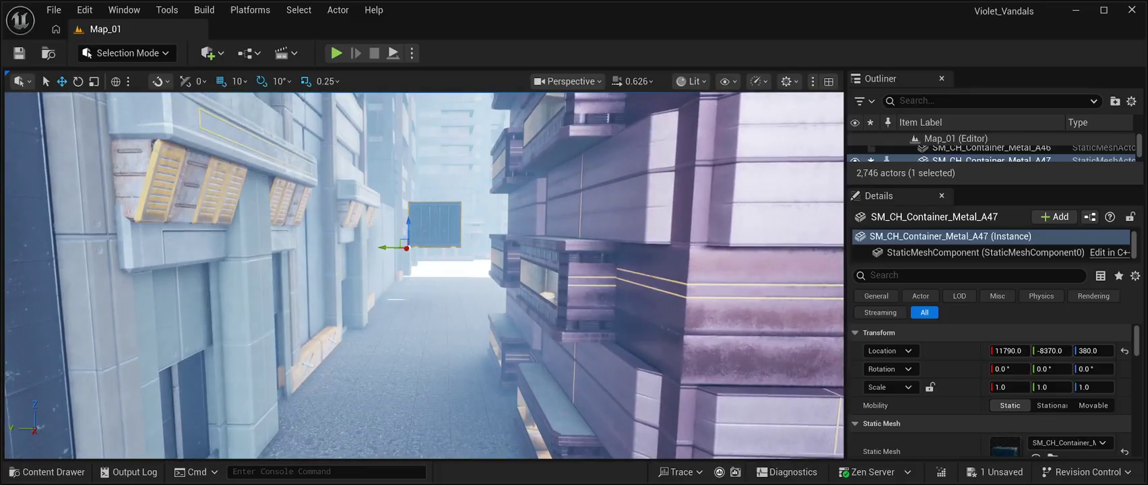
- Set the container on the street, push it into the alley, then delete it
{"action": "left_click_drag", "start_coordinate": [402, 242], "coordinate": [407, 281]}
{"action": "left_click_drag", "start_coordinate": [407, 314], "coordinate": [367, 412]}
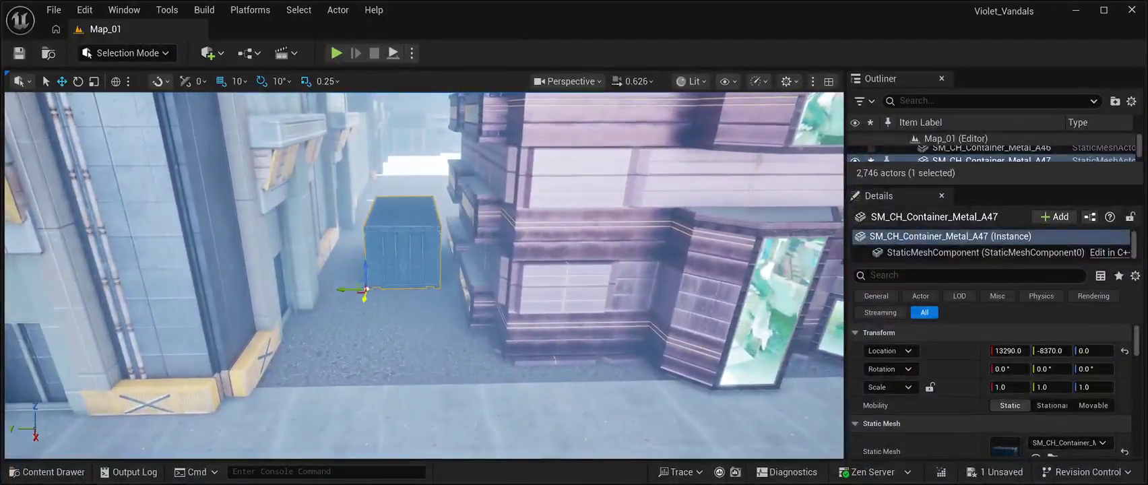
{"action": "mouse_move", "coordinate": [358, 297]}
{"action": "left_mouse_down"}
{"action": "mouse_move", "coordinate": [340, 389]}
{"action": "mouse_move", "coordinate": [293, 358]}
{"action": "mouse_move", "coordinate": [731, 407]}
{"action": "mouse_move", "coordinate": [404, 401]}
{"action": "left_mouse_up"}
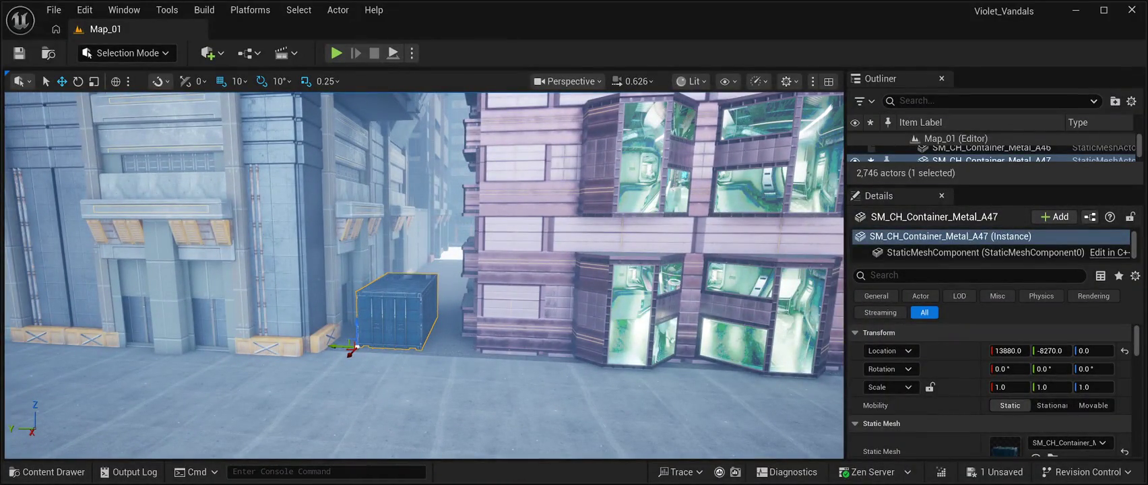
{"action": "key", "text": "Escape"}
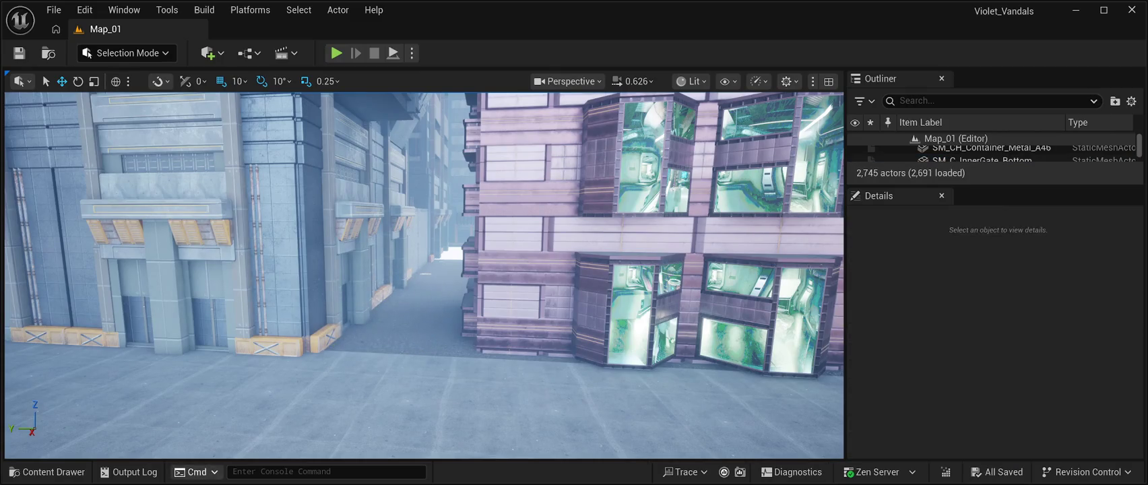
{"action": "left_click", "coordinate": [48, 472]}
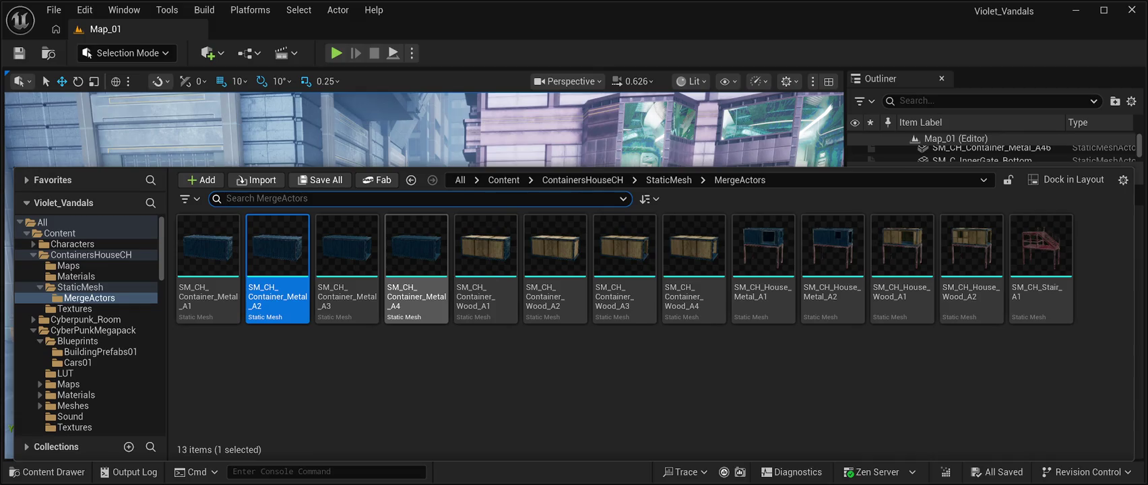
{"action": "left_click", "coordinate": [47, 472]}
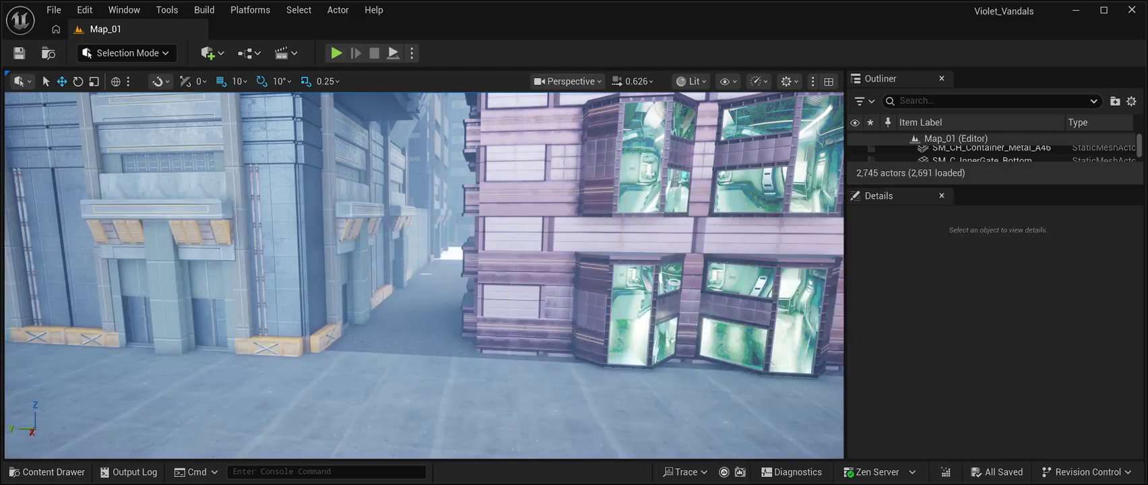
{"action": "left_click", "coordinate": [47, 472]}
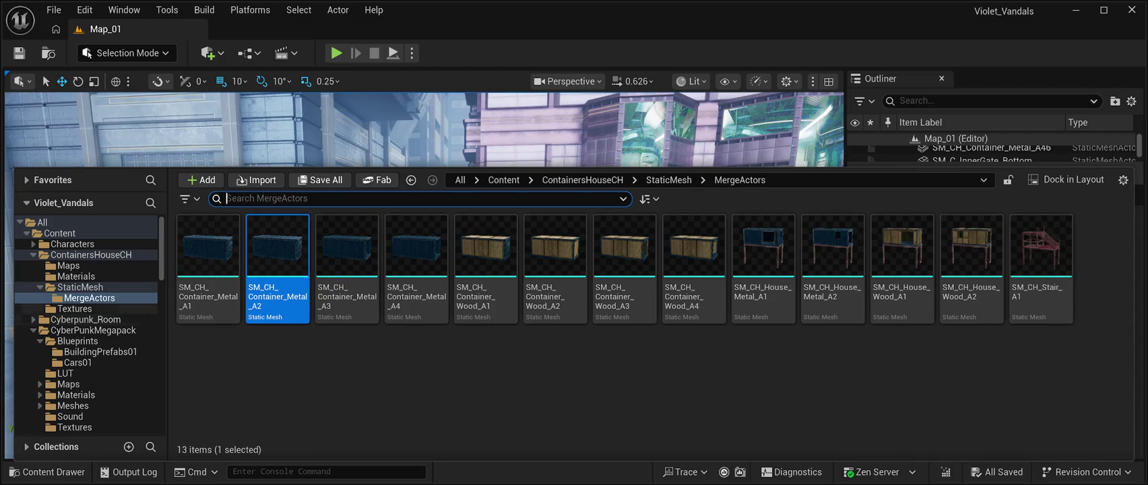
{"action": "left_click", "coordinate": [90, 298]}
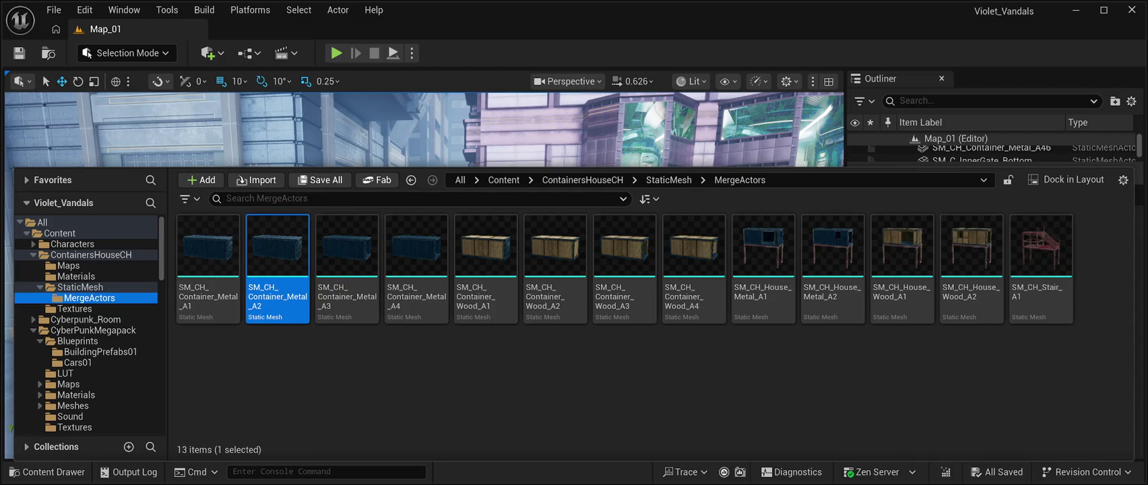
{"action": "left_click", "coordinate": [75, 308]}
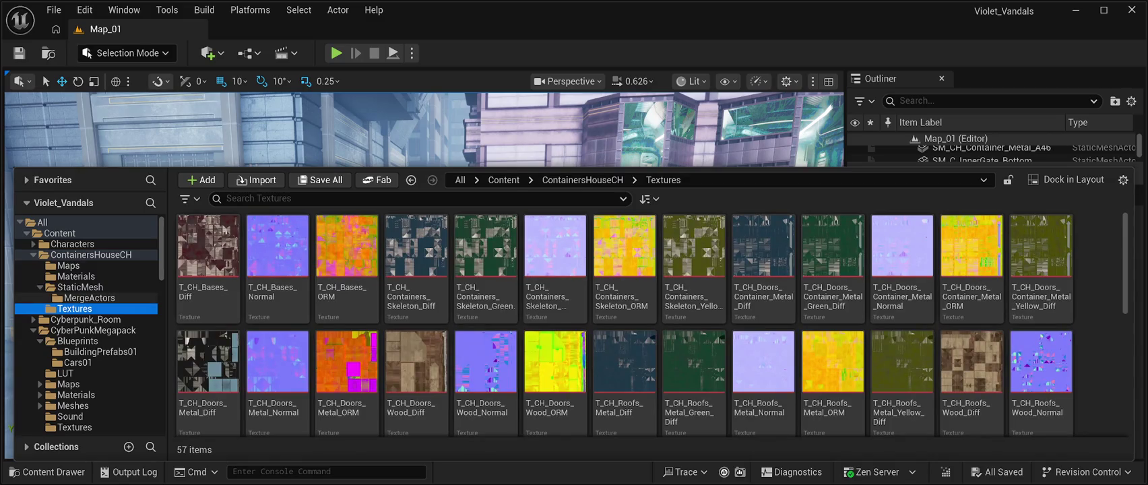
{"action": "left_click", "coordinate": [90, 298]}
{"action": "left_click", "coordinate": [81, 287]}
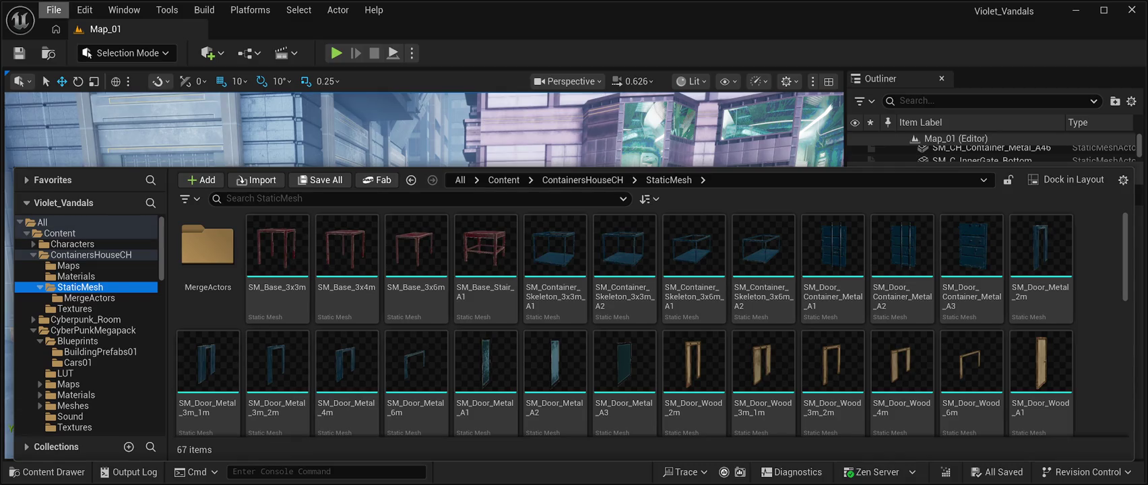
{"action": "key", "text": "ctrl+space"}
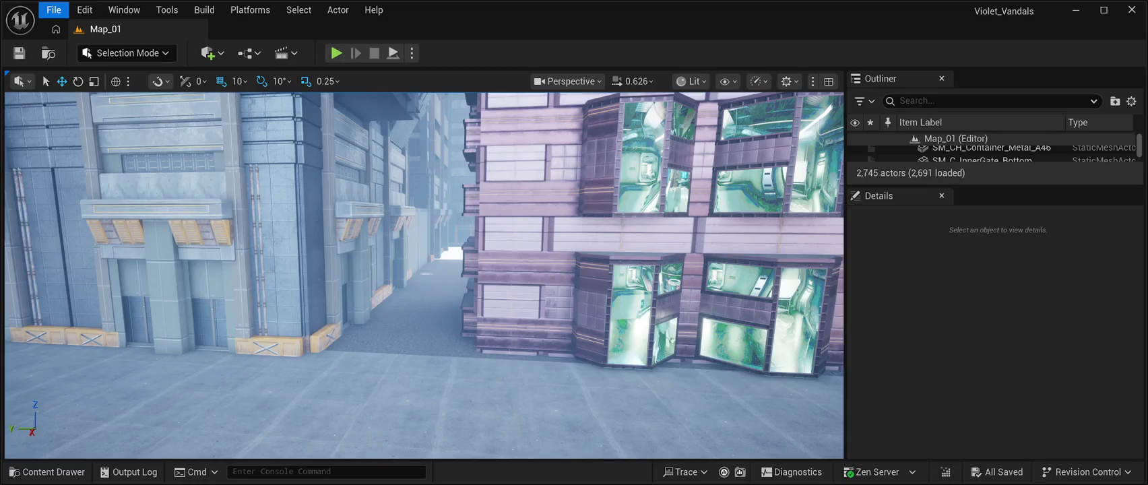